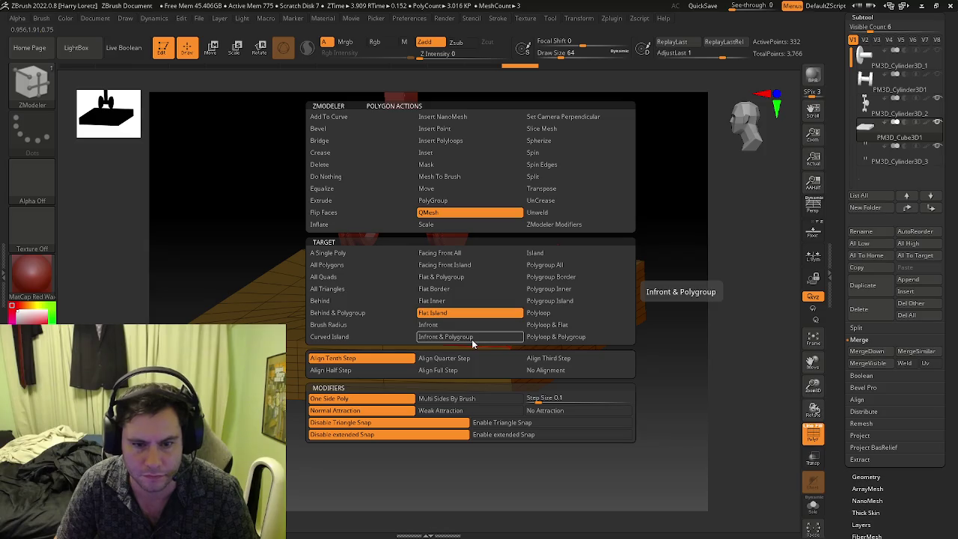
# Try ZModeler's Delete All Polygons action on the orange base block.
pyautogui.press('space')
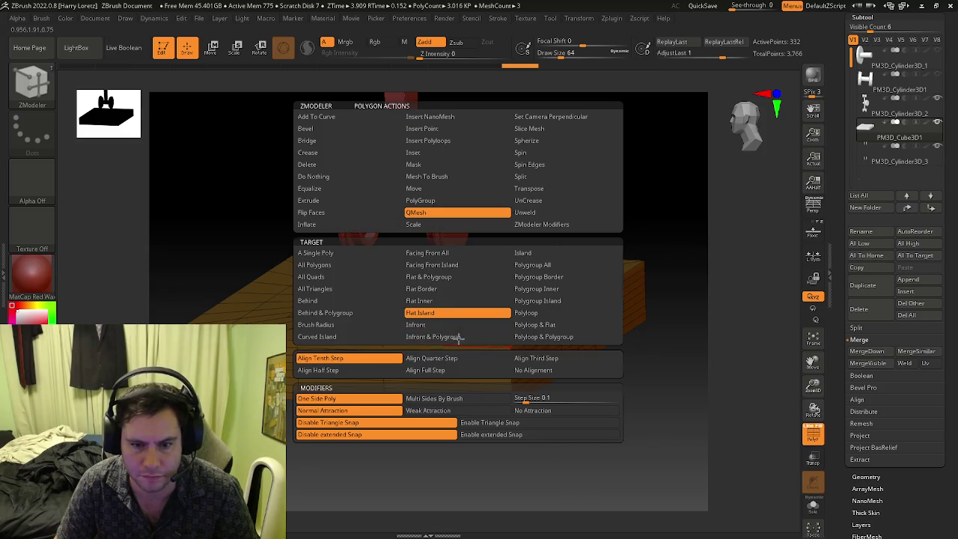
pyautogui.click(324, 161)
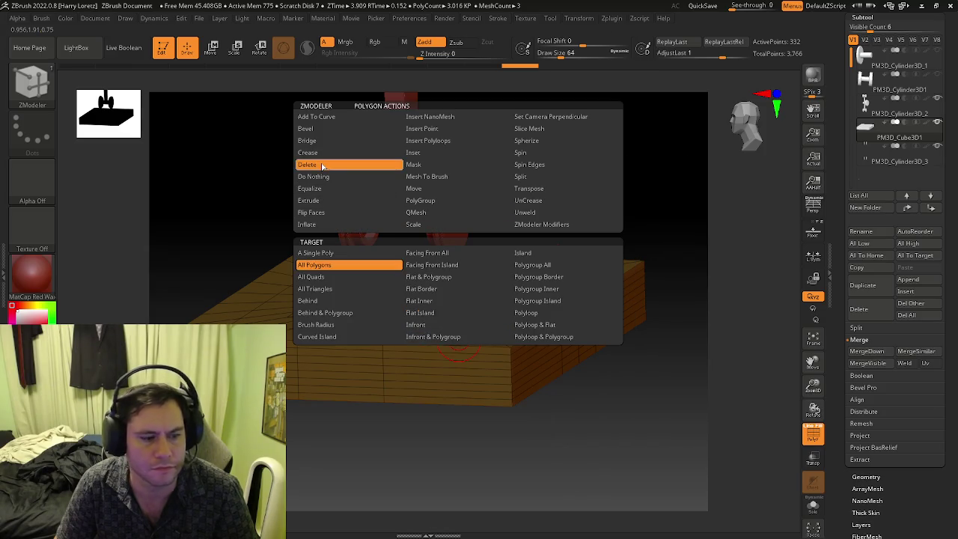
pyautogui.click(483, 321)
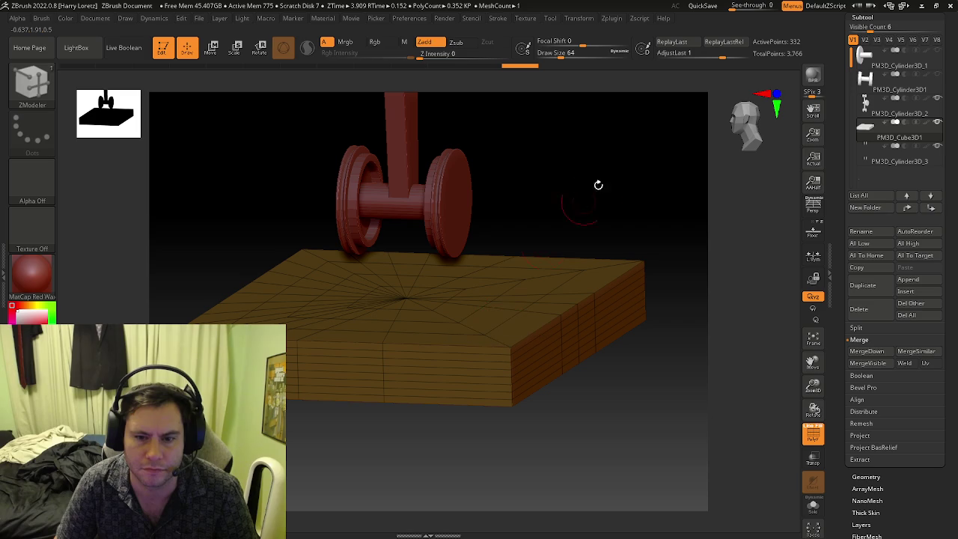
# Delete the base block's top edge loop with Delete EdgeLoop Complete.
pyautogui.press('space')
pyautogui.click(496, 309)
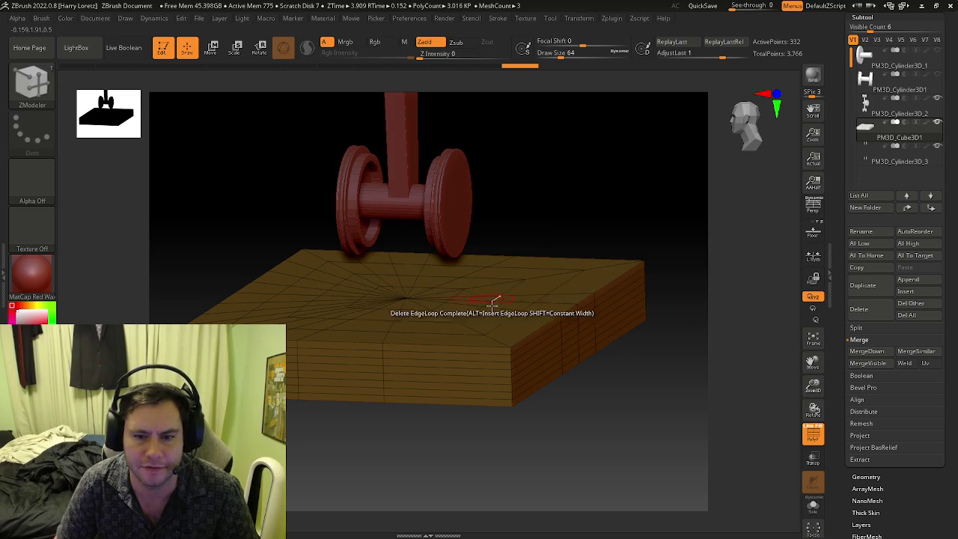
pyautogui.click(494, 301)
pyautogui.moveTo(483, 364)
pyautogui.mouseDown()
pyautogui.moveTo(491, 246)
pyautogui.moveTo(474, 397)
pyautogui.moveTo(421, 437)
pyautogui.moveTo(468, 315)
pyautogui.mouseUp()
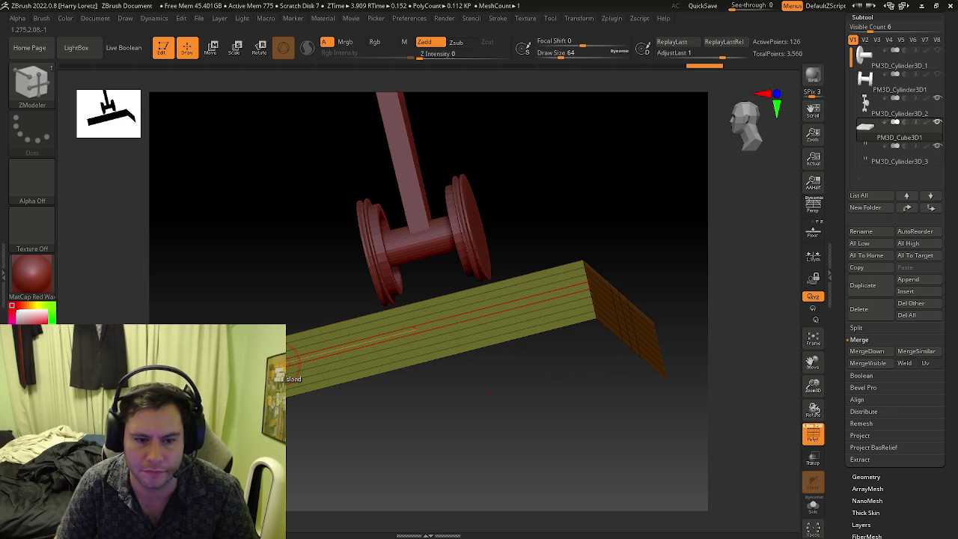
# Undo the deleted board loop and strip, restoring the yellow board strip.
pyautogui.click(287, 383)
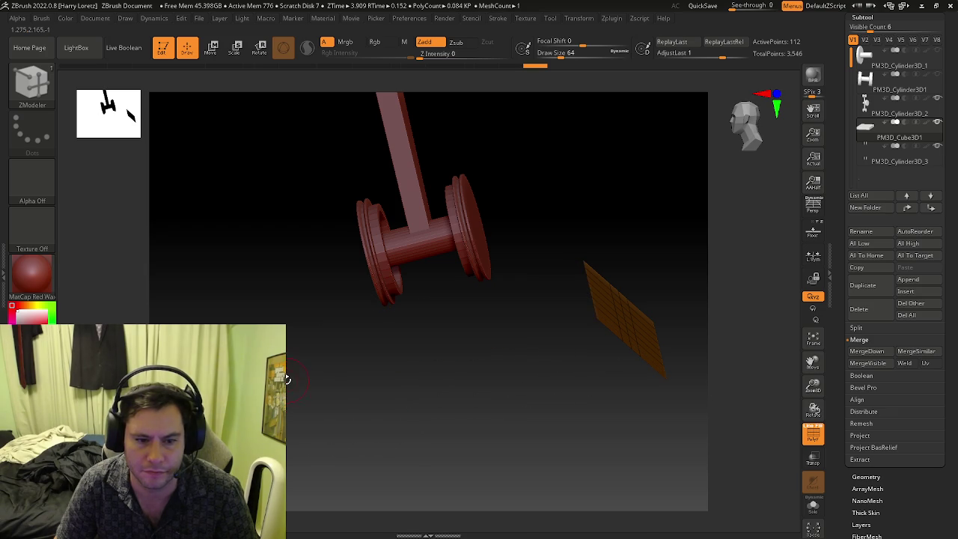
pyautogui.hotkey('ctrl', 'z')
pyautogui.click(288, 380)
pyautogui.hotkey('ctrl', 'z')
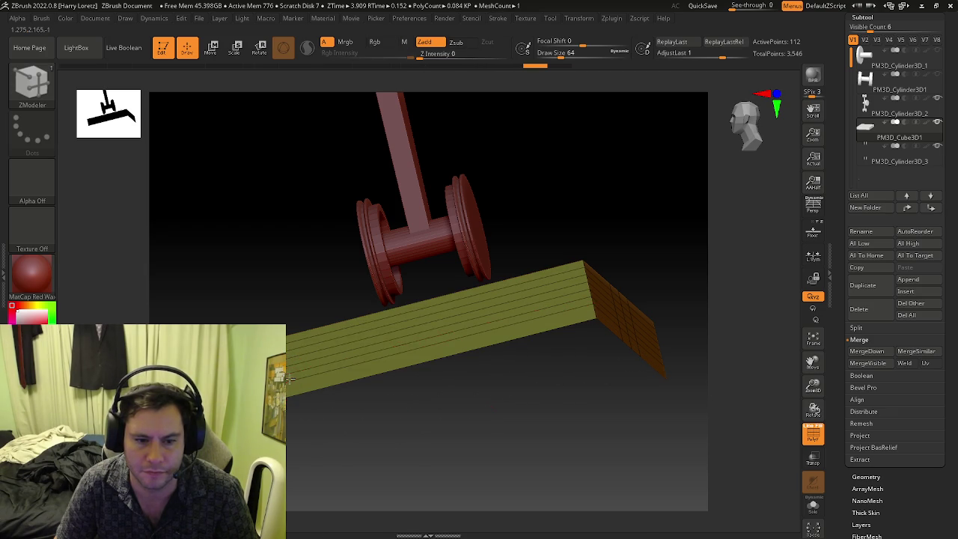
pyautogui.press('space')
pyautogui.click(144, 177)
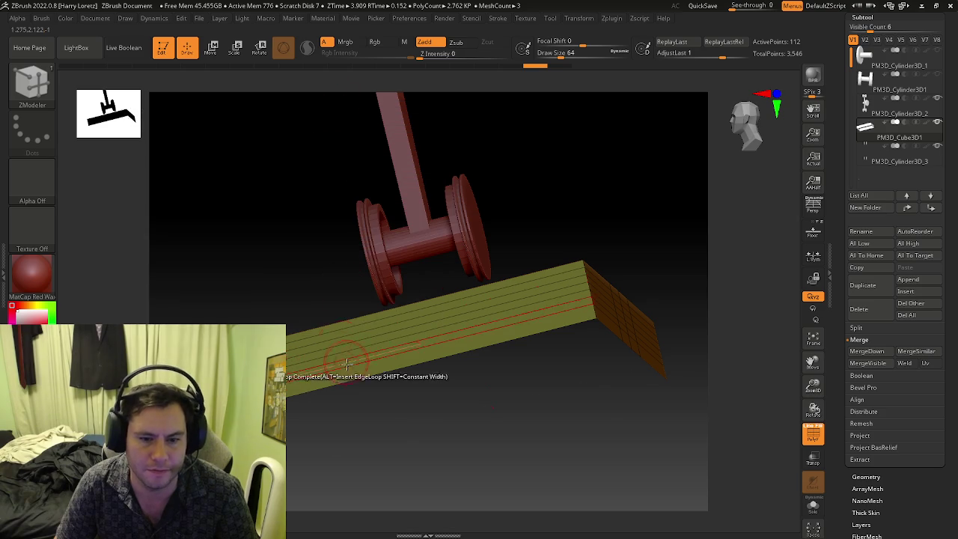
# Delete the board's extra edge loops one by one, leaving 8 active points.
pyautogui.click(340, 361)
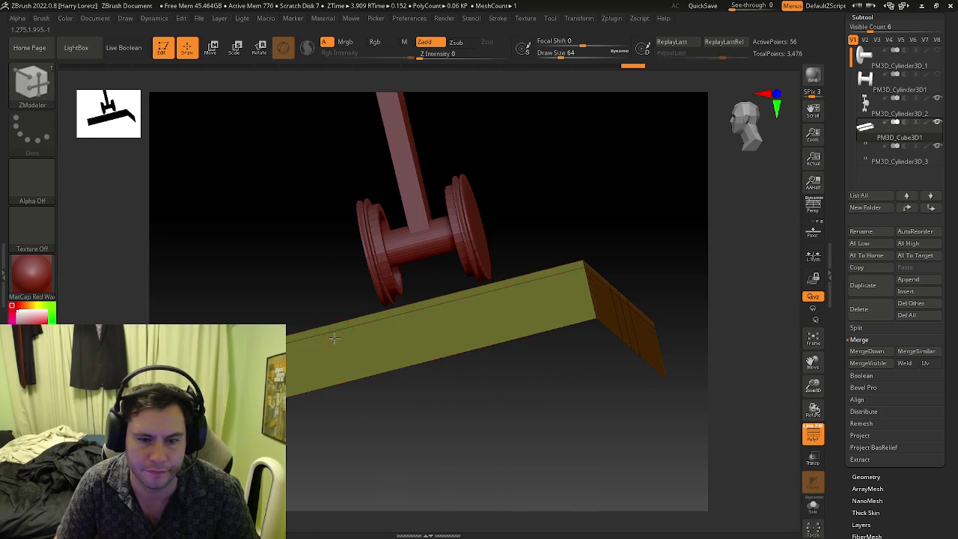
pyautogui.click(331, 329)
pyautogui.click(330, 329)
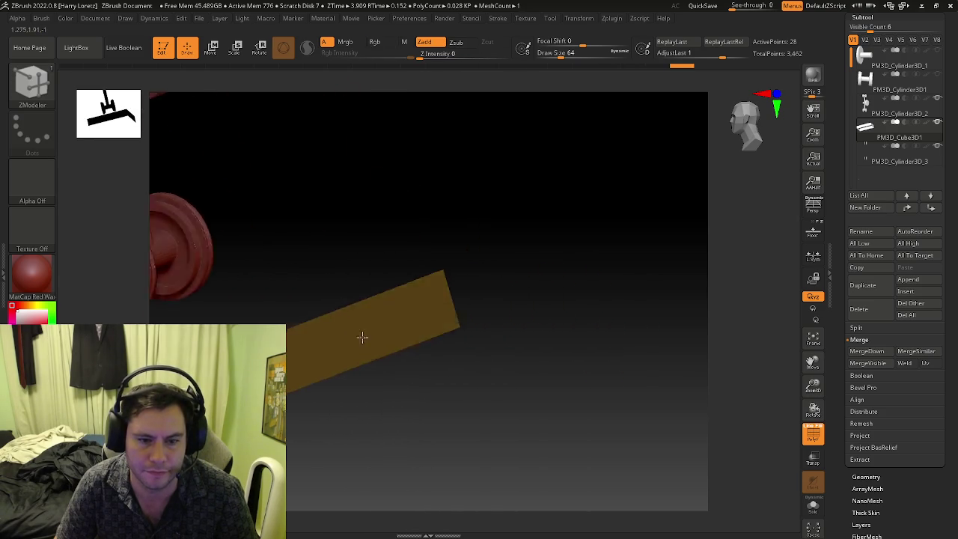
pyautogui.keyDown('shift'); pyautogui.moveTo(321, 299); pyautogui.dragTo(491, 278); pyautogui.keyUp('shift')
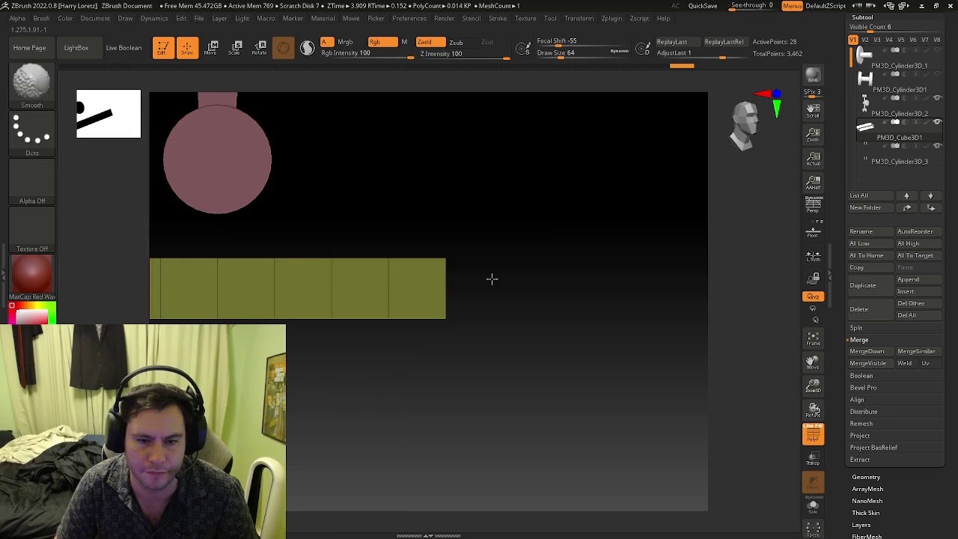
pyautogui.click(331, 285)
pyautogui.click(412, 292)
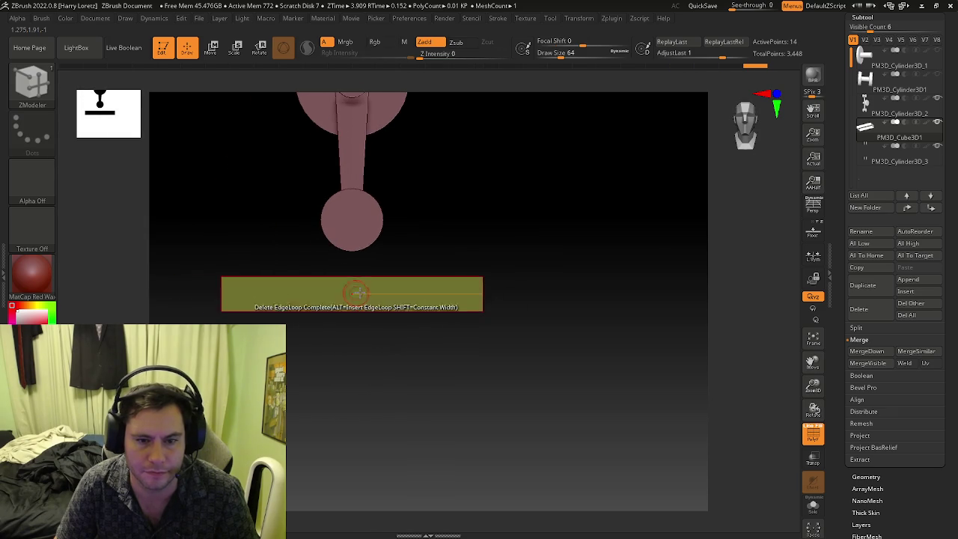
pyautogui.moveTo(352, 298)
pyautogui.mouseDown()
pyautogui.moveTo(304, 316)
pyautogui.moveTo(479, 278)
pyautogui.moveTo(339, 296)
pyautogui.mouseUp()
pyautogui.click(478, 278)
pyautogui.press('space')
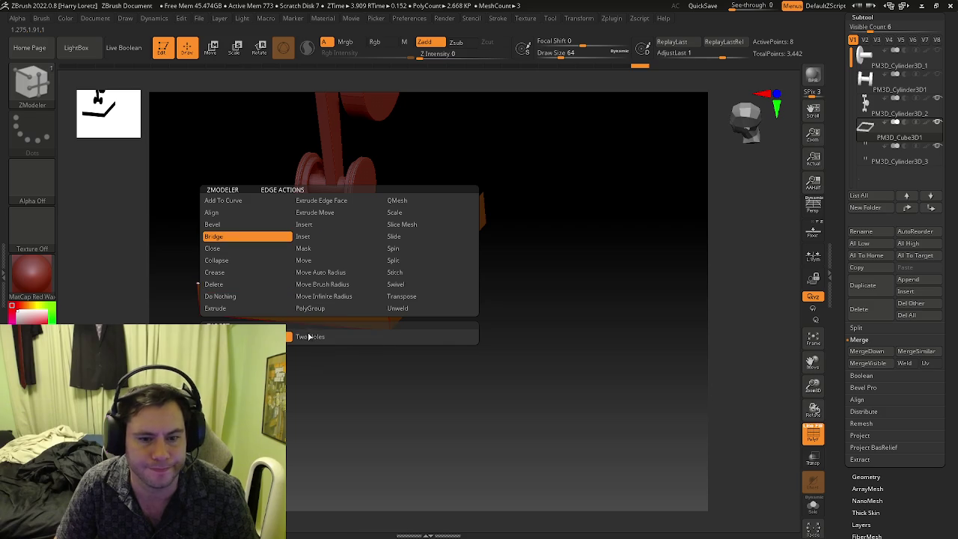
# Try bridging the board's edges with ZModeler Bridge.
pyautogui.click(309, 337)
pyautogui.moveTo(309, 297)
pyautogui.mouseDown()
pyautogui.moveTo(453, 299)
pyautogui.moveTo(432, 355)
pyautogui.moveTo(552, 225)
pyautogui.moveTo(531, 241)
pyautogui.moveTo(623, 210)
pyautogui.mouseUp()
pyautogui.click(614, 212)
pyautogui.moveTo(557, 212)
pyautogui.mouseDown()
pyautogui.moveTo(565, 251)
pyautogui.moveTo(516, 188)
pyautogui.moveTo(573, 181)
pyautogui.moveTo(528, 167)
pyautogui.moveTo(487, 352)
pyautogui.moveTo(539, 352)
pyautogui.moveTo(584, 295)
pyautogui.moveTo(532, 297)
pyautogui.moveTo(547, 332)
pyautogui.moveTo(588, 321)
pyautogui.moveTo(576, 217)
pyautogui.mouseUp()
pyautogui.scroll(3, 524, 337)
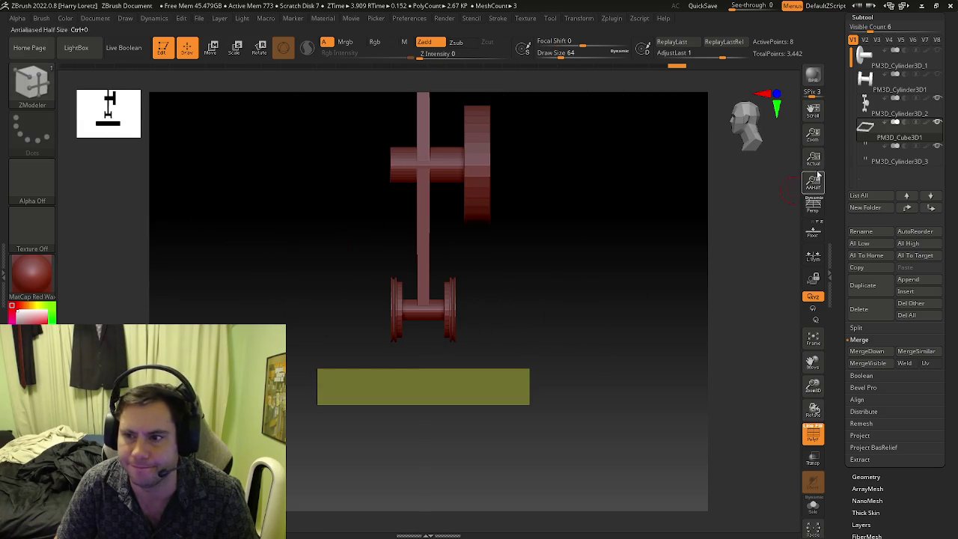
# Duplicate the board subtool and MergeDown the original into the pole-and-axle subtool.
pyautogui.click(862, 285)
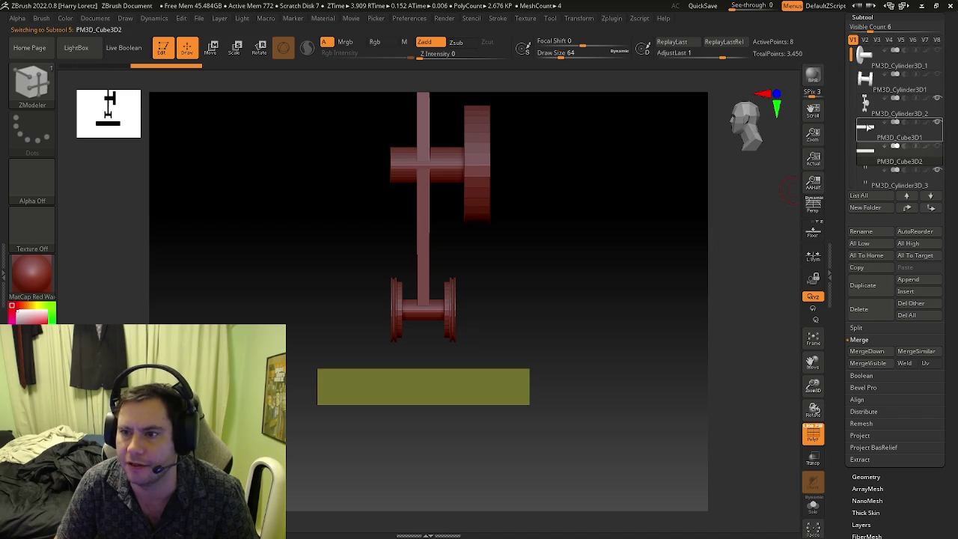
pyautogui.click(864, 103)
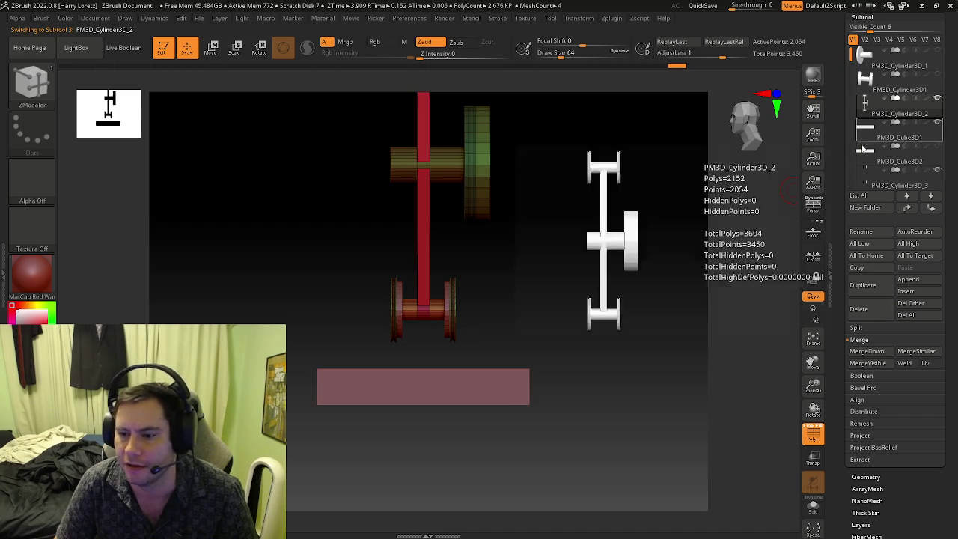
pyautogui.click(865, 352)
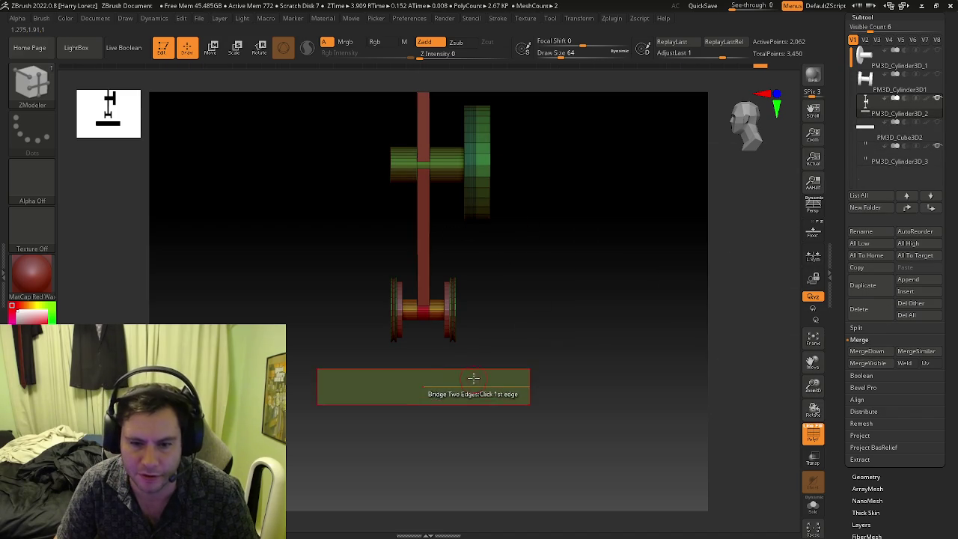
pyautogui.press('space')
# Insert a single edge loop on the green block.
pyautogui.click(451, 225)
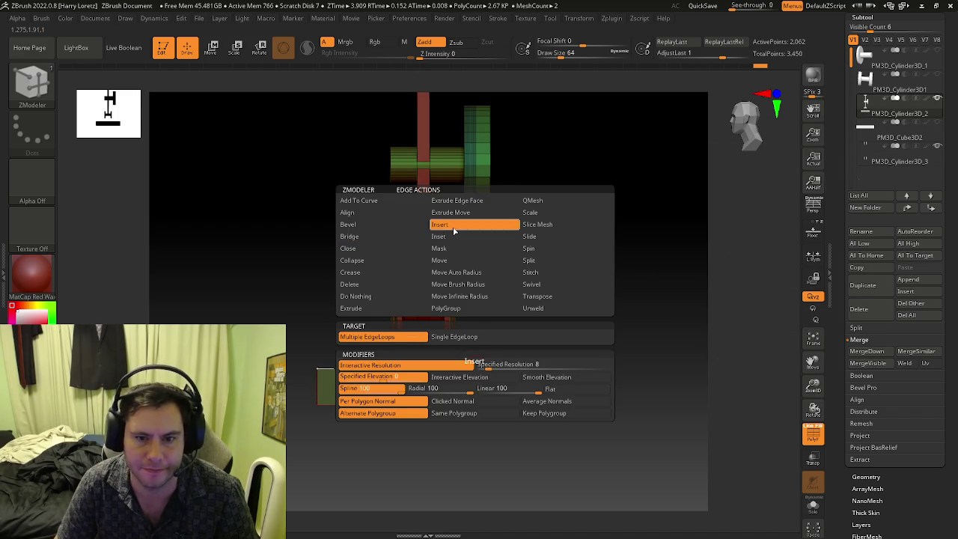
pyautogui.click(445, 337)
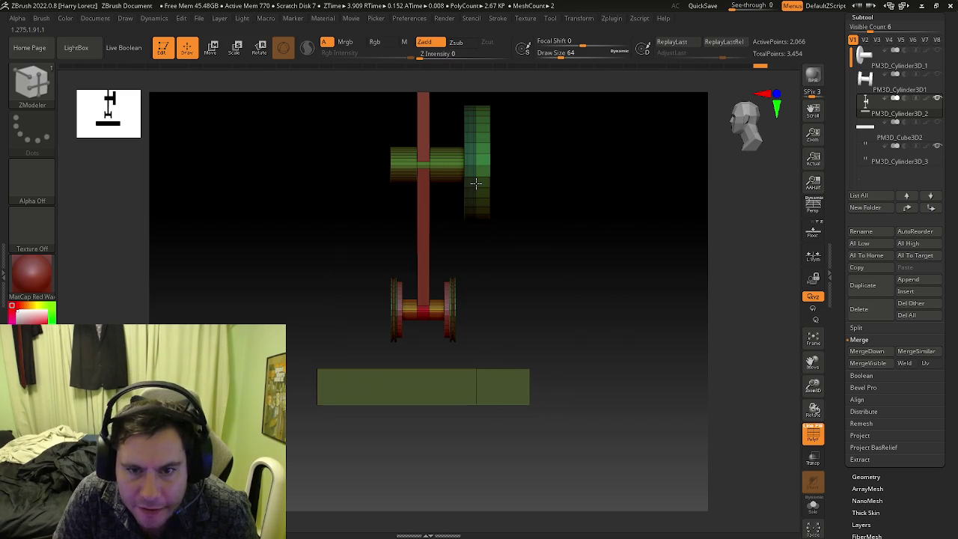
pyautogui.click(476, 183)
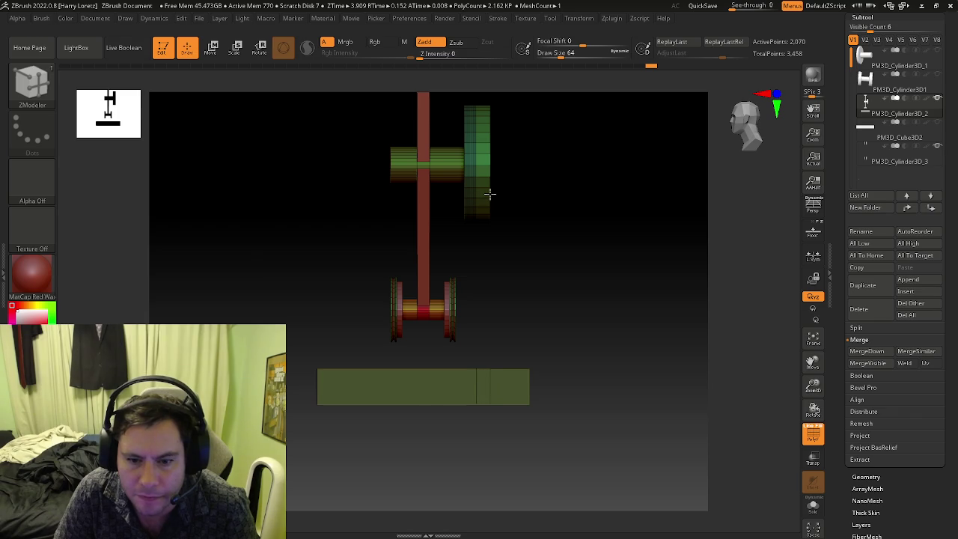
pyautogui.moveTo(475, 331)
pyautogui.mouseDown()
pyautogui.moveTo(466, 381)
pyautogui.moveTo(437, 367)
pyautogui.moveTo(506, 338)
pyautogui.moveTo(442, 355)
pyautogui.moveTo(437, 386)
pyautogui.moveTo(451, 376)
pyautogui.mouseUp()
# Insert multiple edge loops across the base box, raising it to 2,262 points.
pyautogui.press('space')
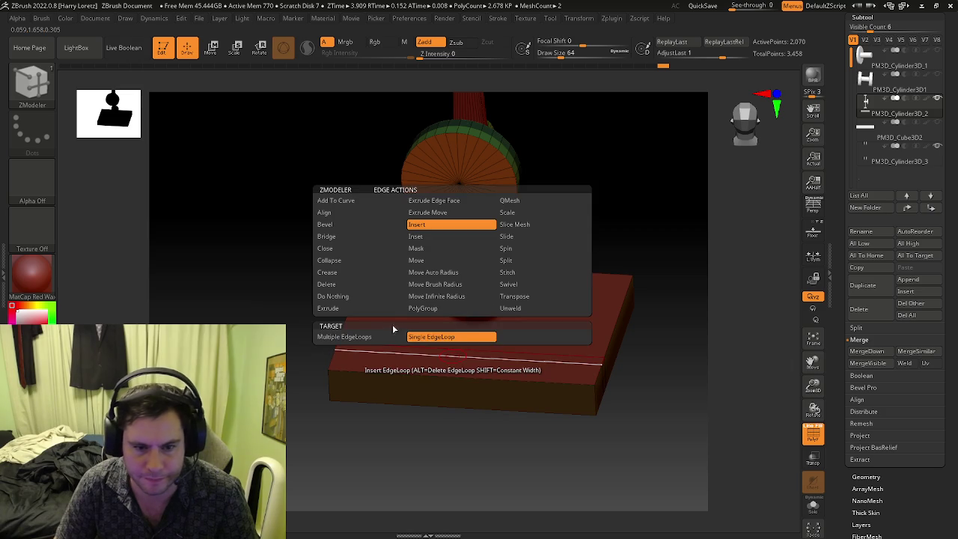
pyautogui.click(344, 336)
pyautogui.moveTo(459, 359)
pyautogui.mouseDown()
pyautogui.moveTo(460, 419)
pyautogui.moveTo(489, 342)
pyautogui.moveTo(458, 218)
pyautogui.moveTo(500, 172)
pyautogui.moveTo(489, 194)
pyautogui.moveTo(502, 263)
pyautogui.moveTo(519, 259)
pyautogui.moveTo(505, 224)
pyautogui.moveTo(458, 197)
pyautogui.mouseUp()
pyautogui.press('ctrl')
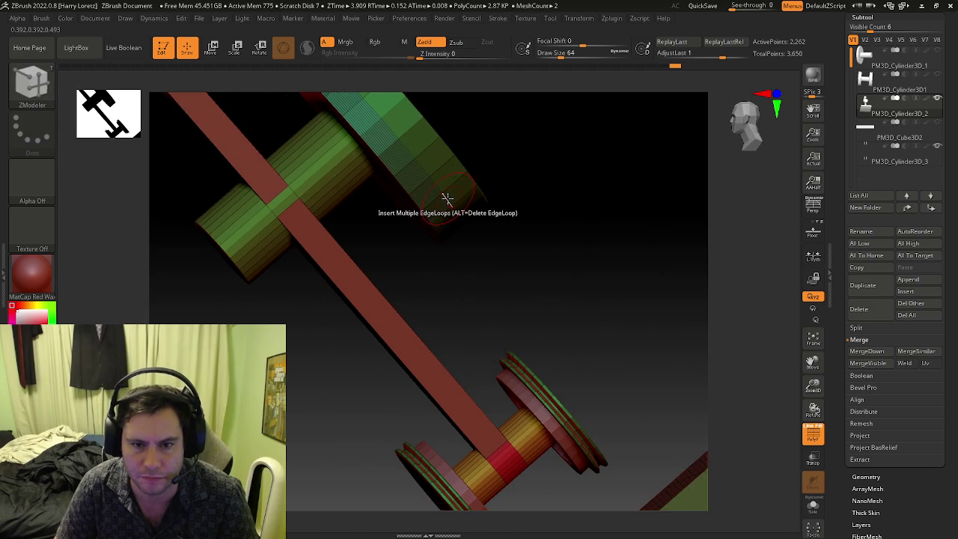
# Delete three edge loops from the axle and duplicate the axle subtool.
pyautogui.press('space')
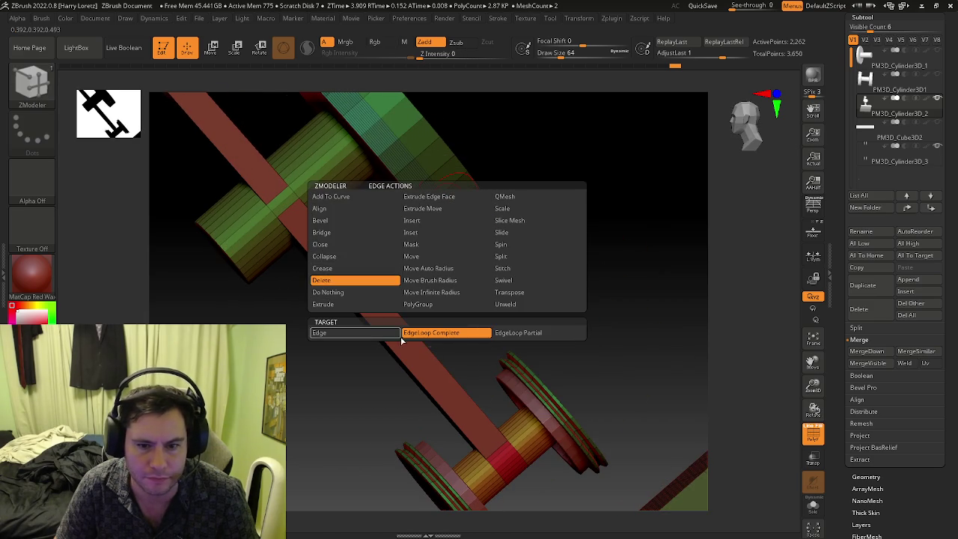
pyautogui.moveTo(401, 341)
pyautogui.keyDown('alt'); pyautogui.mouseDown()
pyautogui.moveTo(449, 176)
pyautogui.moveTo(452, 185)
pyautogui.mouseUp(); pyautogui.keyUp('alt')
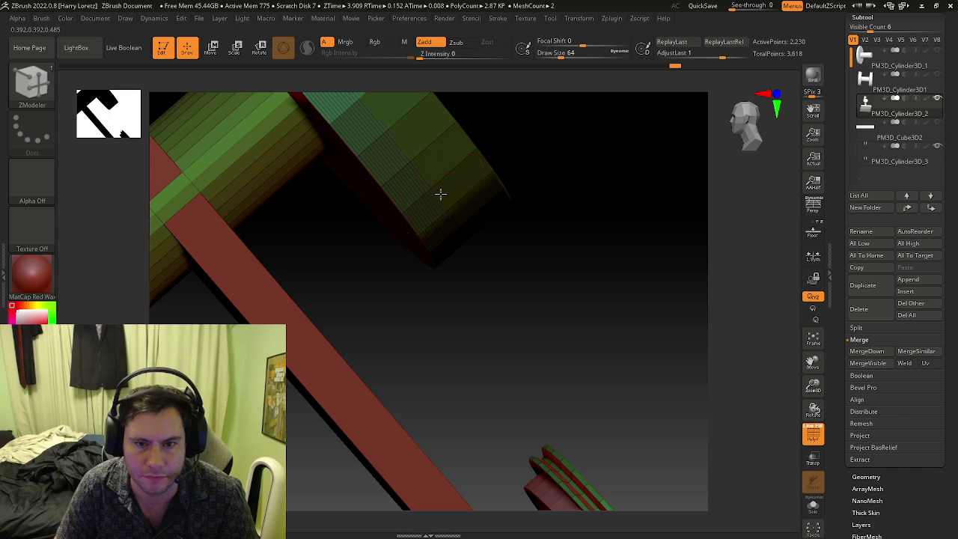
pyautogui.click(438, 195)
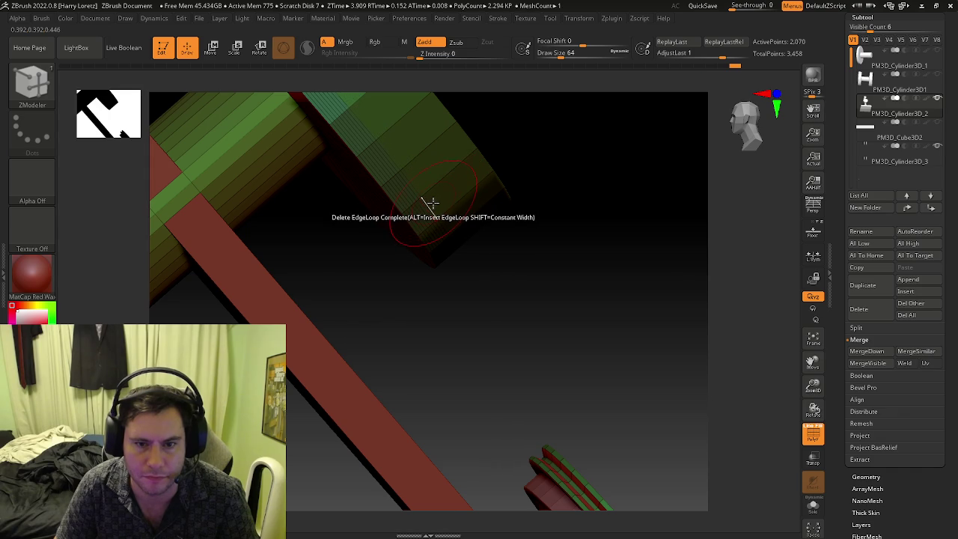
pyautogui.click(427, 208)
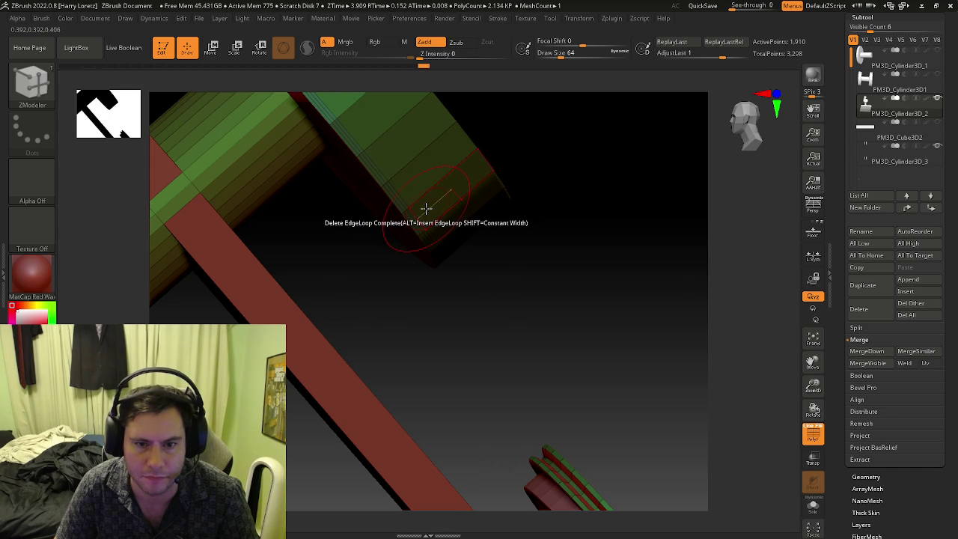
pyautogui.click(417, 213)
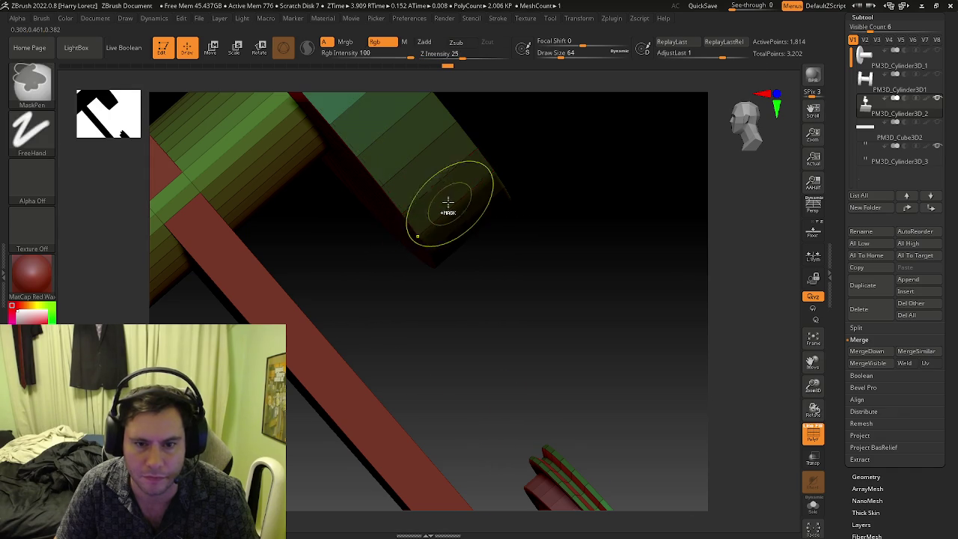
pyautogui.moveTo(447, 203)
pyautogui.mouseDown()
pyautogui.moveTo(577, 210)
pyautogui.moveTo(517, 259)
pyautogui.mouseUp()
pyautogui.click(862, 288)
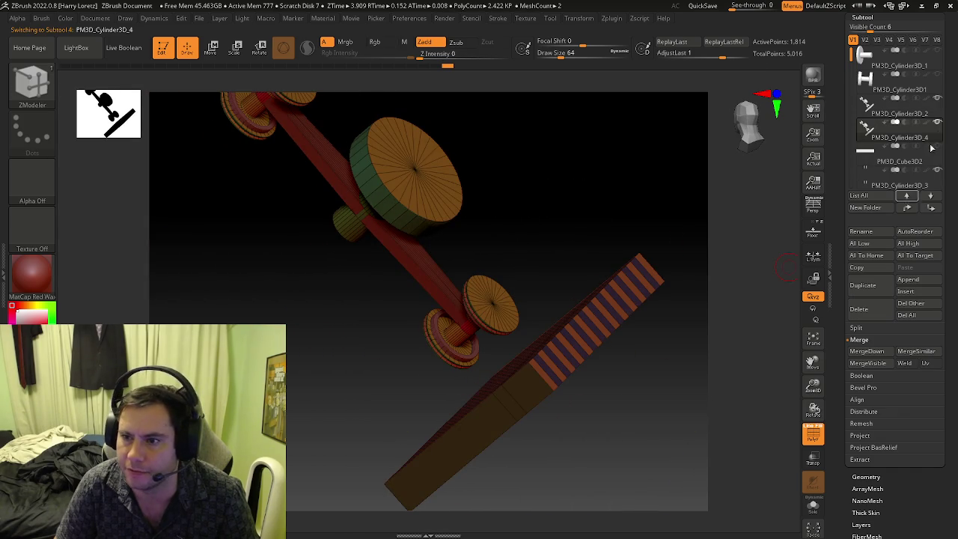
pyautogui.moveTo(696, 223)
pyautogui.mouseDown()
pyautogui.moveTo(691, 195)
pyautogui.moveTo(441, 222)
pyautogui.mouseUp()
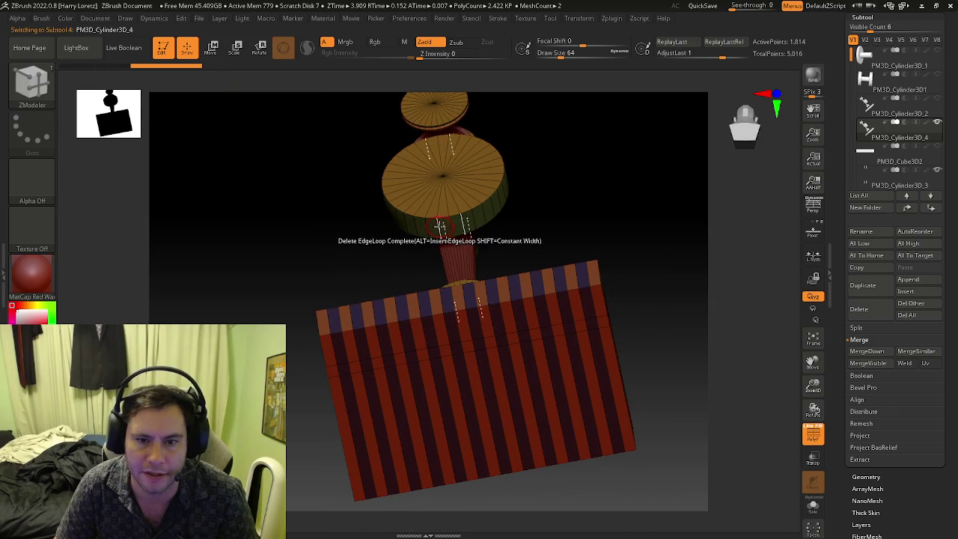
pyautogui.click(580, 18)
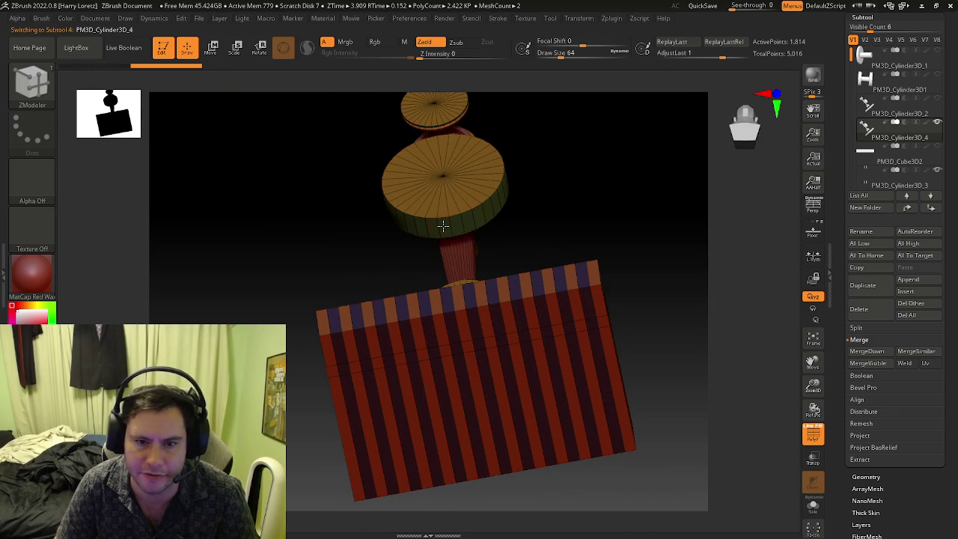
# Bridge a plate polygon to the disk's underside with Two Polys, forming a red column.
pyautogui.press('space')
pyautogui.click(305, 143)
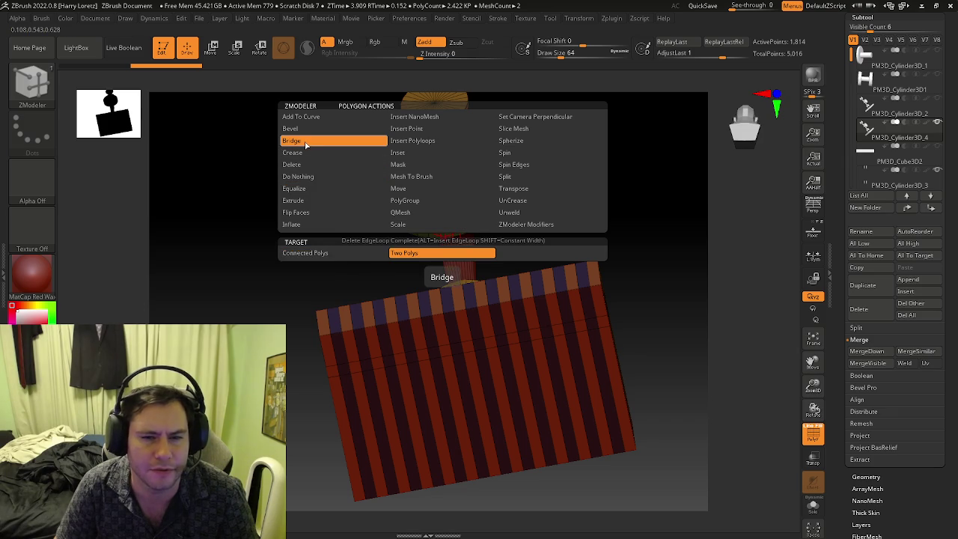
pyautogui.moveTo(444, 224)
pyautogui.mouseDown(button='right')
pyautogui.moveTo(462, 353)
pyautogui.moveTo(452, 298)
pyautogui.mouseUp(button='right')
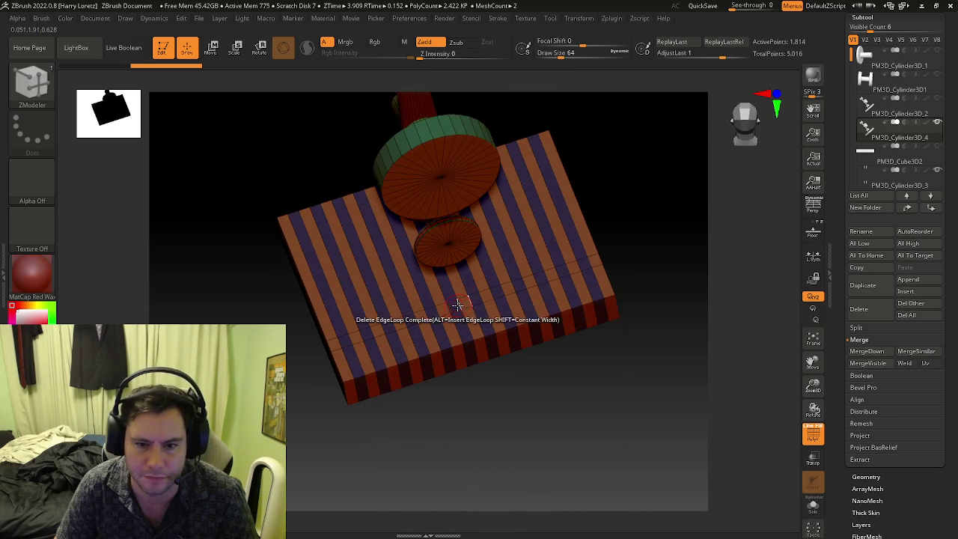
pyautogui.click(465, 301)
pyautogui.moveTo(466, 301)
pyautogui.mouseDown(button='right')
pyautogui.moveTo(447, 122)
pyautogui.moveTo(440, 259)
pyautogui.moveTo(457, 374)
pyautogui.mouseUp(button='right')
pyautogui.click(444, 267)
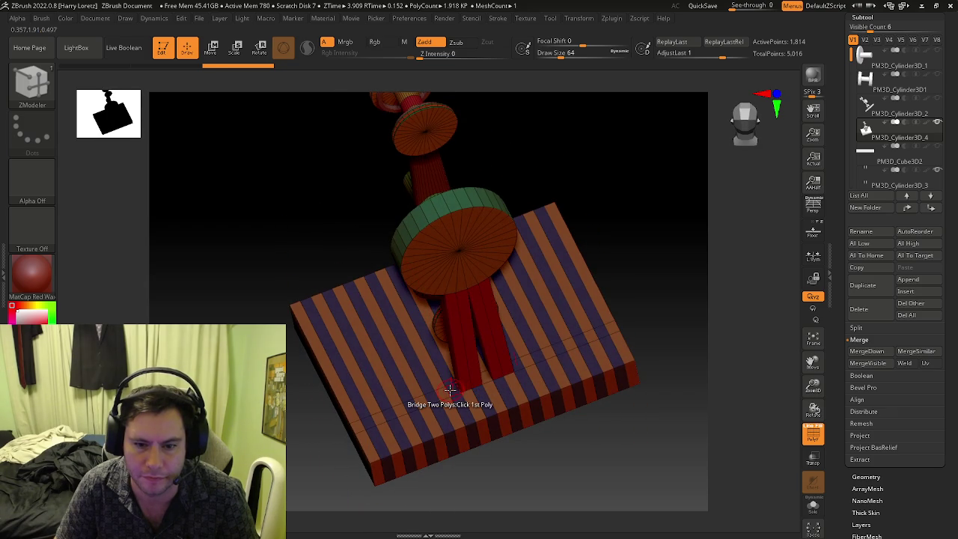
pyautogui.moveTo(452, 333); pyautogui.dragTo(439, 232, button='right')
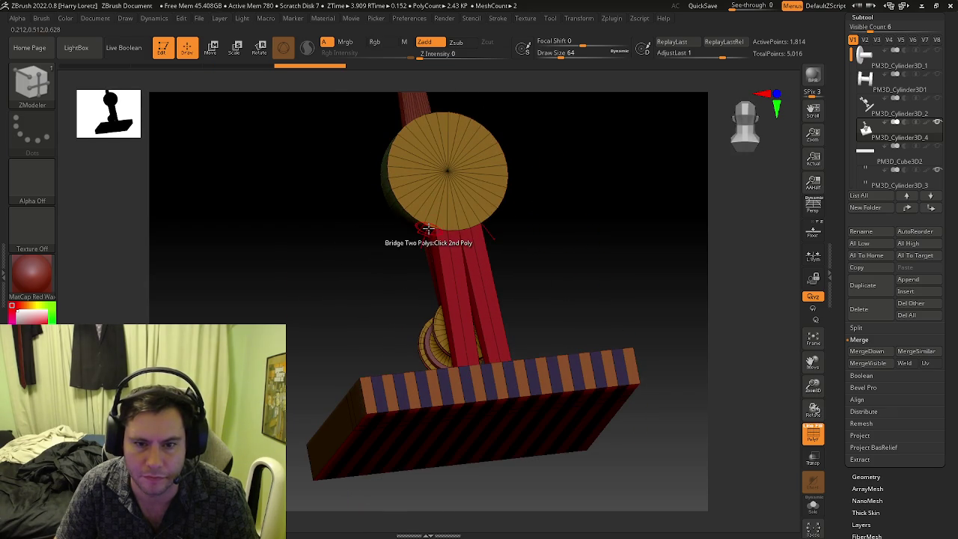
pyautogui.click(423, 227)
pyautogui.moveTo(417, 224)
pyautogui.mouseDown(button='right')
pyautogui.moveTo(427, 289)
pyautogui.moveTo(466, 299)
pyautogui.moveTo(461, 254)
pyautogui.moveTo(500, 233)
pyautogui.mouseUp(button='right')
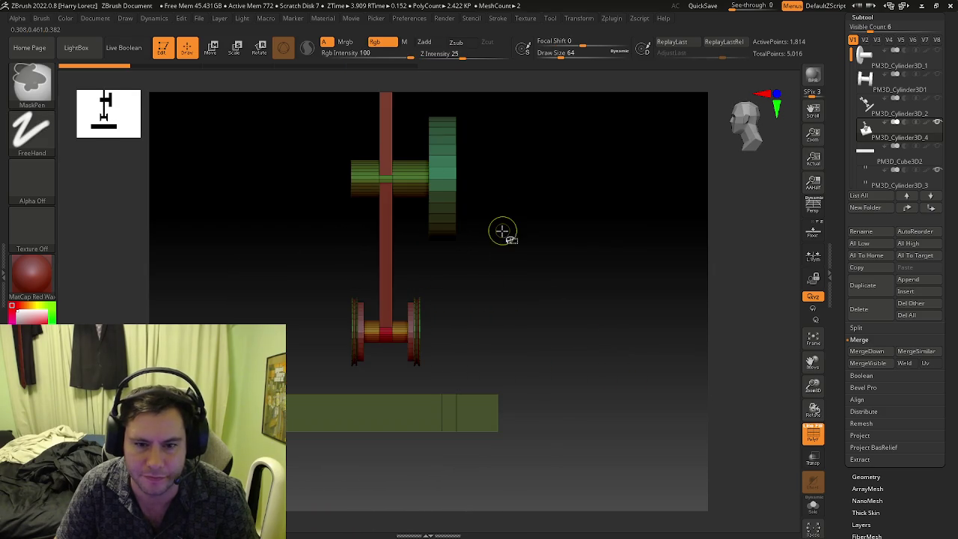
# Fold the PM3D_Cylinder3D_4 piece into the arm and clear the mask from the gear.
pyautogui.moveTo(501, 229)
pyautogui.mouseDown(button='right')
pyautogui.moveTo(512, 276)
pyautogui.moveTo(588, 256)
pyautogui.mouseUp(button='right')
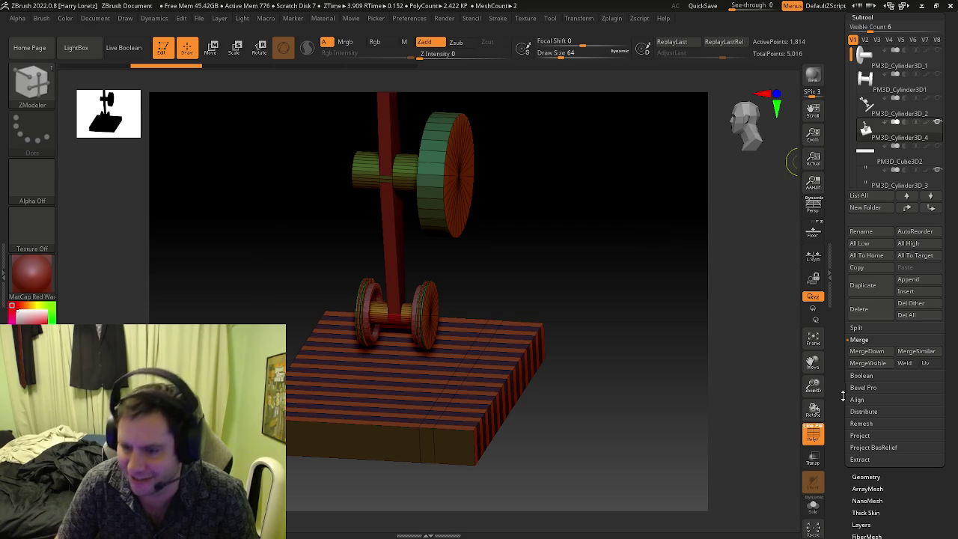
pyautogui.hotkey('ctrl', 'z')
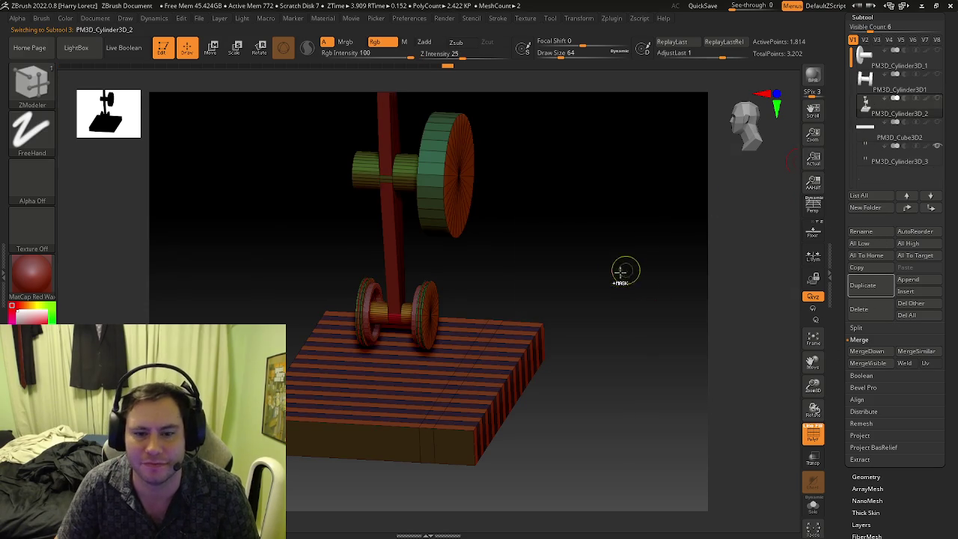
pyautogui.hotkey('ctrl', 'z')
pyautogui.keyDown('shift'); pyautogui.moveTo(646, 264); pyautogui.dragTo(611, 262, button='right'); pyautogui.keyUp('shift')
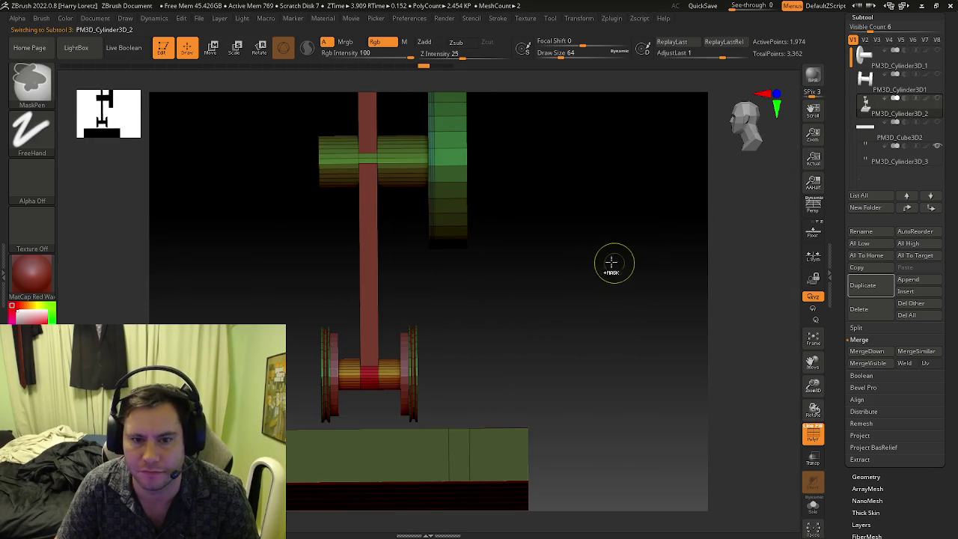
pyautogui.hotkey('ctrl', 'z')
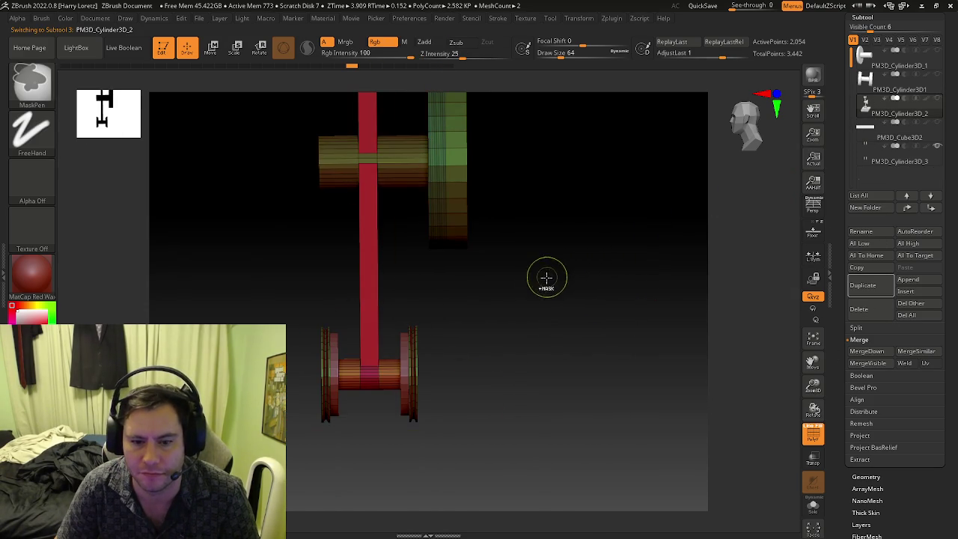
pyautogui.keyDown('shift'); pyautogui.moveTo(547, 274); pyautogui.dragTo(536, 288, button='right'); pyautogui.keyUp('shift')
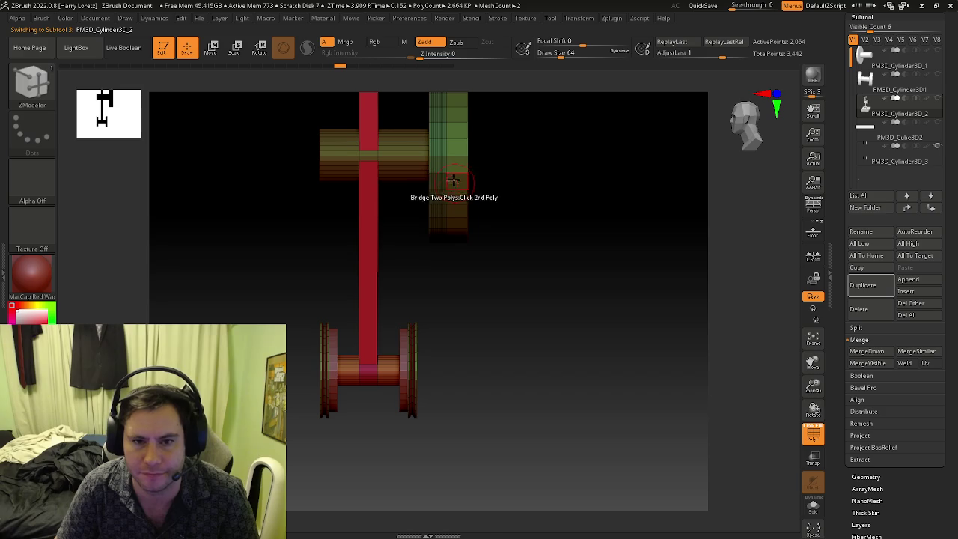
pyautogui.moveTo(447, 175)
pyautogui.mouseDown(button='right')
pyautogui.moveTo(432, 187)
pyautogui.moveTo(494, 207)
pyautogui.moveTo(458, 201)
pyautogui.mouseUp(button='right')
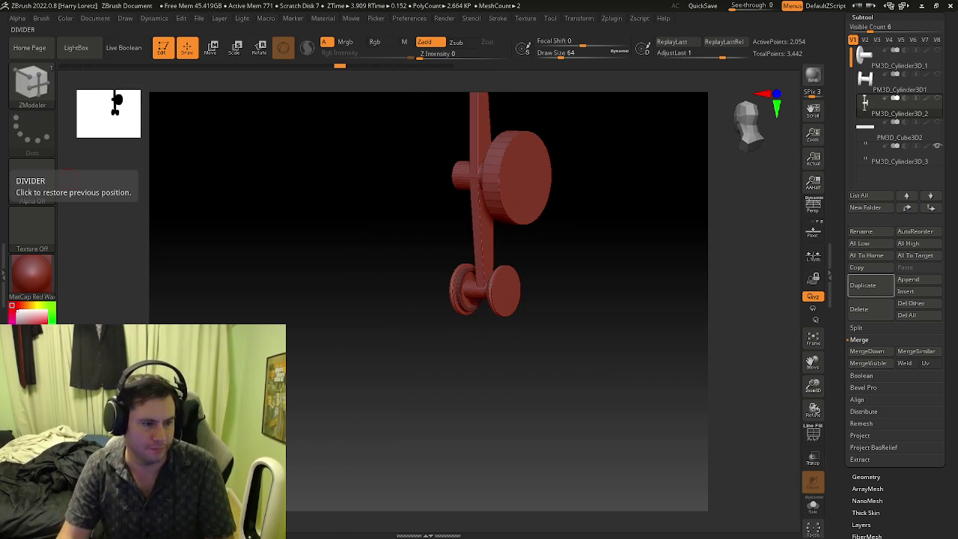
pyautogui.moveTo(362, 312)
pyautogui.keyDown('shift'); pyautogui.mouseDown()
pyautogui.moveTo(519, 254)
pyautogui.moveTo(542, 230)
pyautogui.mouseUp(); pyautogui.keyUp('shift')
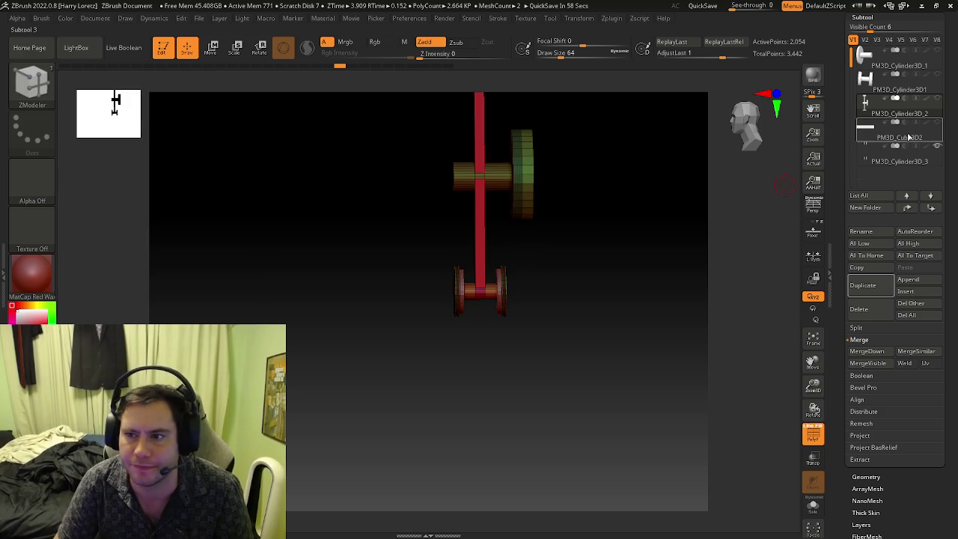
# Switch between the PM3D_Cube3D2 slab and arm cylinder, toggling Solo to check the arm.
pyautogui.click(867, 131)
pyautogui.moveTo(725, 283)
pyautogui.mouseDown()
pyautogui.moveTo(626, 358)
pyautogui.moveTo(616, 346)
pyautogui.moveTo(669, 338)
pyautogui.moveTo(747, 259)
pyautogui.mouseUp()
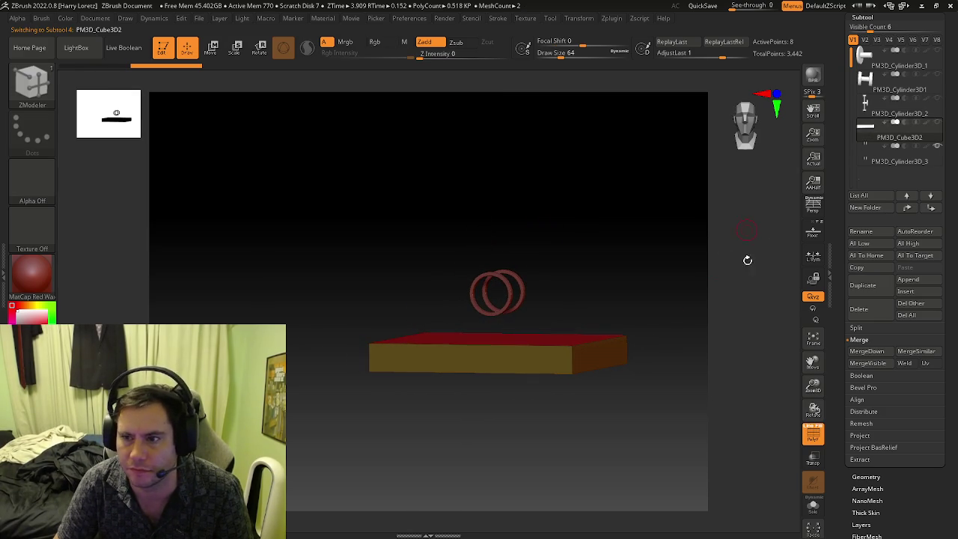
pyautogui.click(818, 506)
pyautogui.click(864, 103)
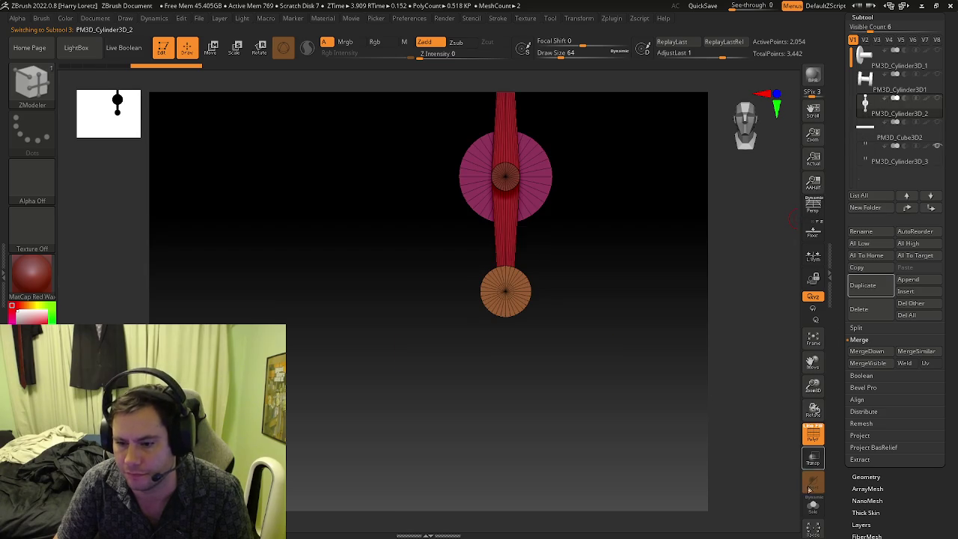
pyautogui.click(872, 127)
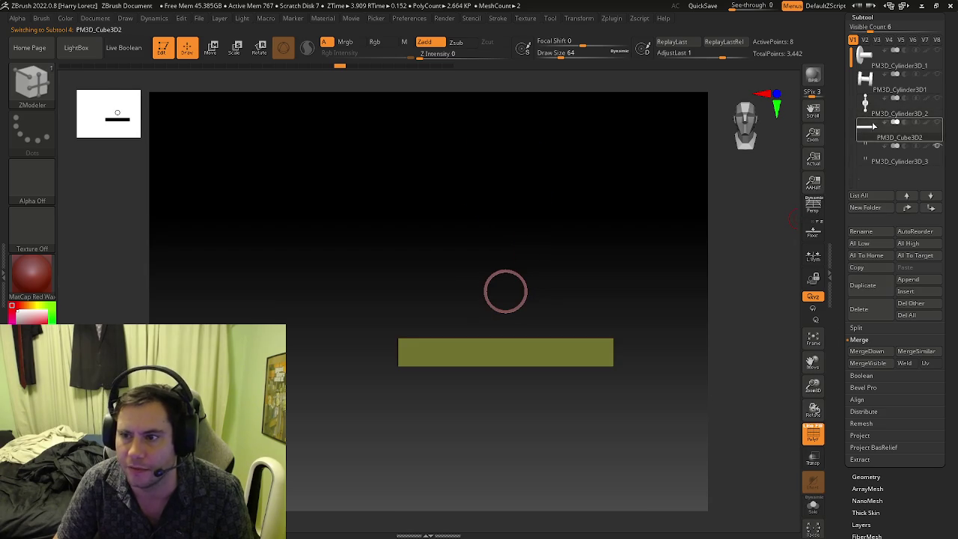
pyautogui.click(867, 105)
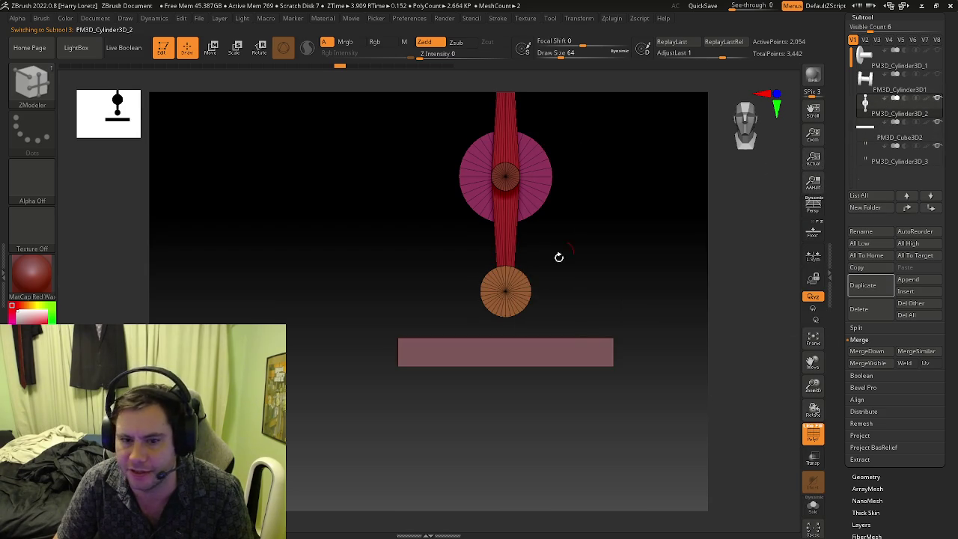
pyautogui.moveTo(558, 255)
pyautogui.mouseDown()
pyautogui.moveTo(578, 278)
pyautogui.moveTo(575, 242)
pyautogui.moveTo(526, 207)
pyautogui.moveTo(509, 320)
pyautogui.moveTo(415, 244)
pyautogui.moveTo(469, 252)
pyautogui.moveTo(487, 203)
pyautogui.moveTo(610, 220)
pyautogui.moveTo(537, 229)
pyautogui.moveTo(584, 217)
pyautogui.moveTo(531, 353)
pyautogui.moveTo(515, 235)
pyautogui.moveTo(544, 291)
pyautogui.mouseUp()
pyautogui.hotkey('shift', 'f')
pyautogui.hotkey('shift', 'f')
pyautogui.hotkey('shift', 'f')
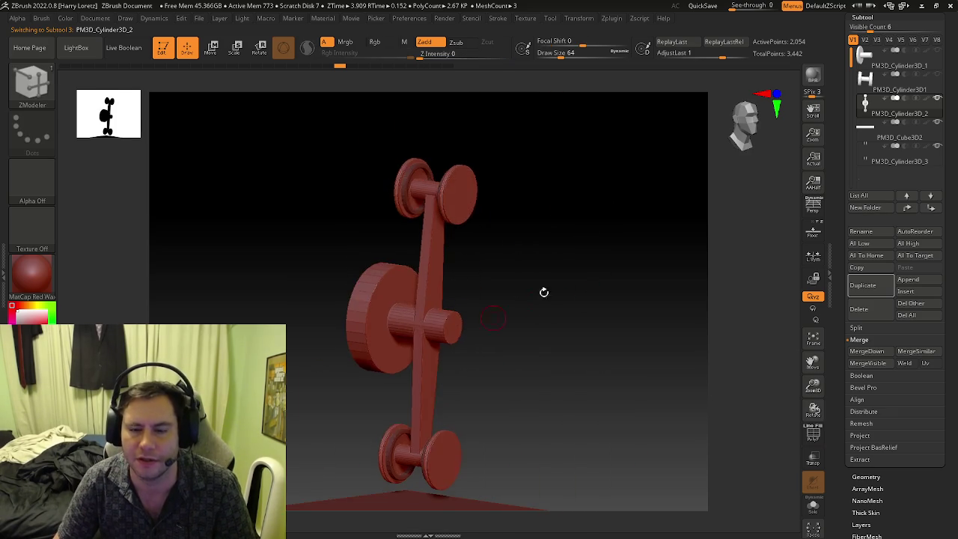
pyautogui.hotkey('shift', 'f')
pyautogui.scroll(2, 850, 67)
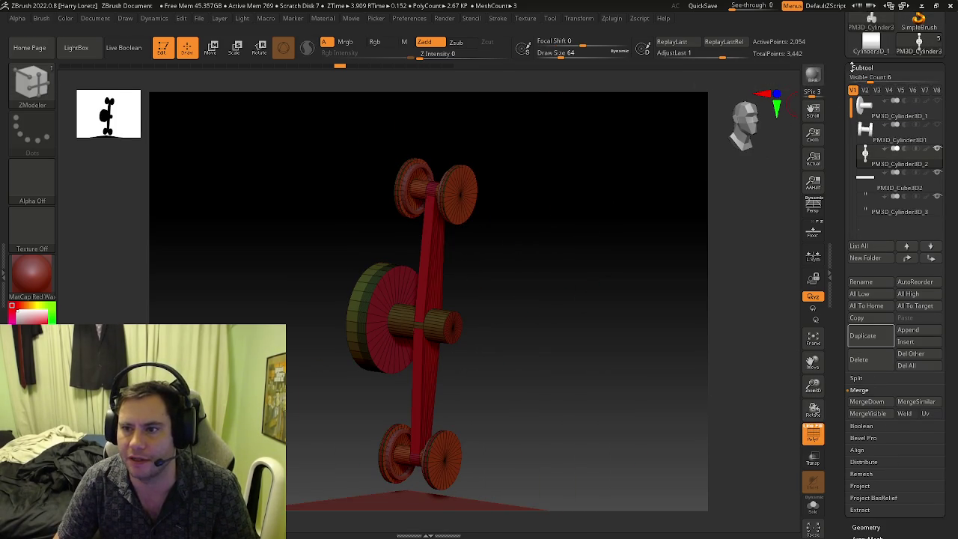
# Divide the arm in Tool > Geometry up to SDiv 5, reaching 538,114 points.
pyautogui.click(862, 67)
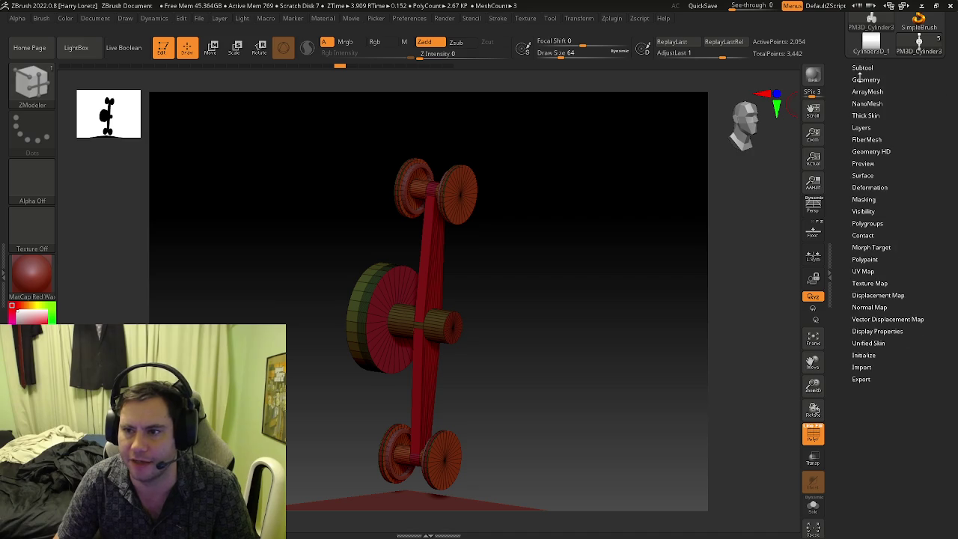
pyautogui.click(865, 79)
pyautogui.moveTo(441, 353)
pyautogui.mouseDown()
pyautogui.moveTo(461, 300)
pyautogui.moveTo(524, 330)
pyautogui.moveTo(546, 301)
pyautogui.mouseUp()
pyautogui.moveTo(640, 246); pyautogui.dragTo(584, 210)
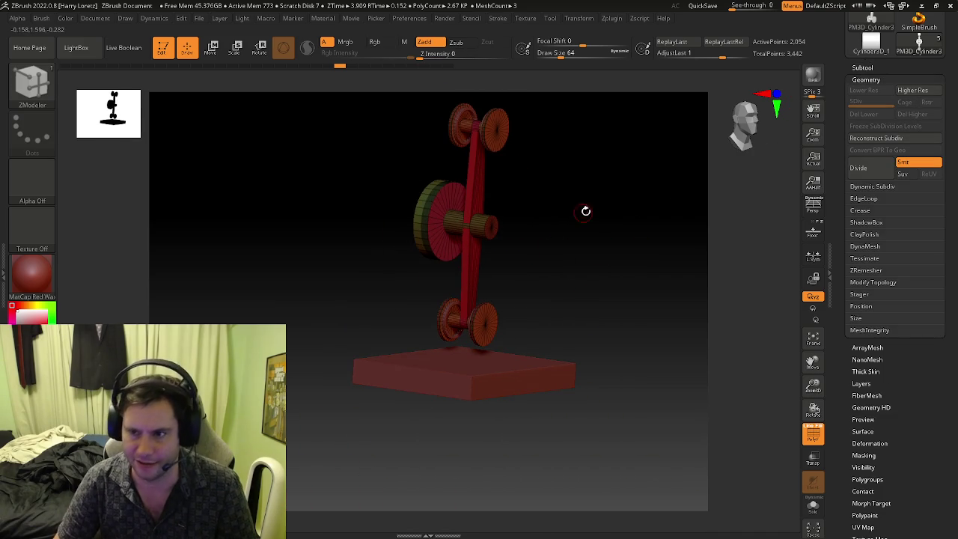
pyautogui.keyDown('alt'); pyautogui.moveTo(524, 221); pyautogui.dragTo(550, 231); pyautogui.keyUp('alt')
pyautogui.hotkey('shift', 'f')
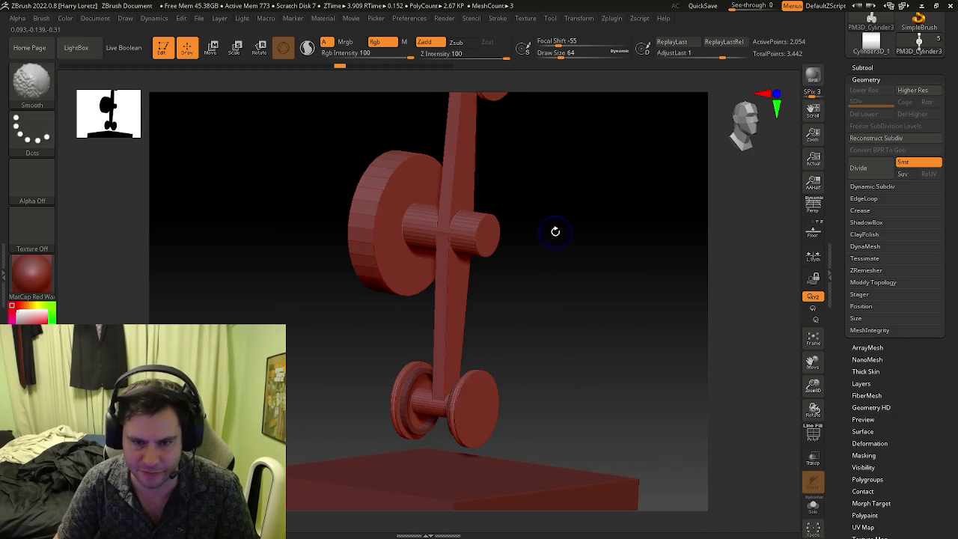
pyautogui.click(865, 170)
pyautogui.click(865, 171)
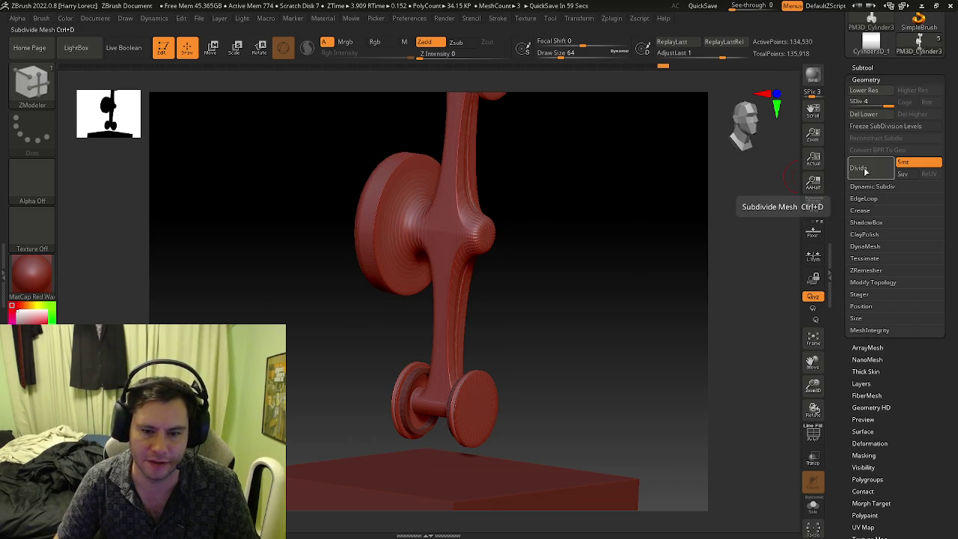
pyautogui.moveTo(500, 340); pyautogui.dragTo(414, 214)
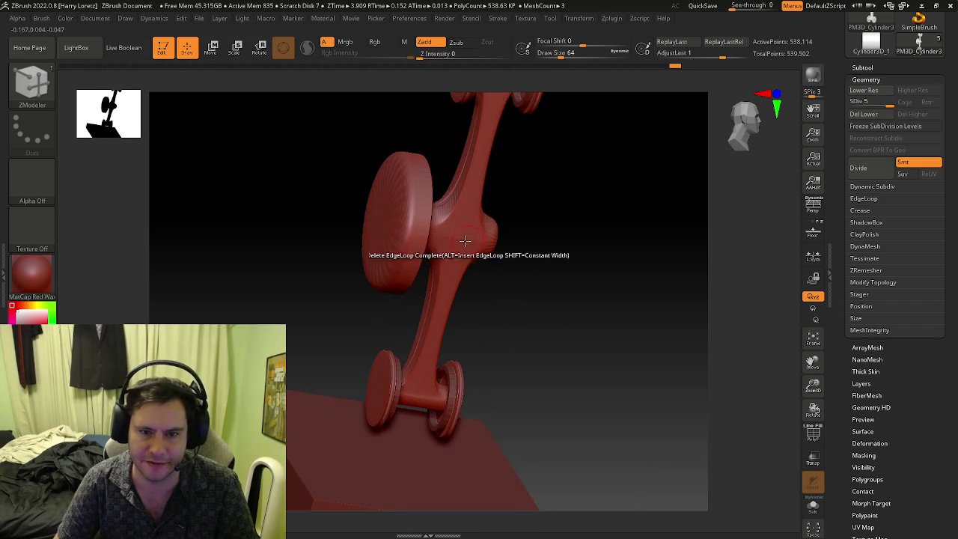
pyautogui.moveTo(424, 179); pyautogui.dragTo(417, 193)
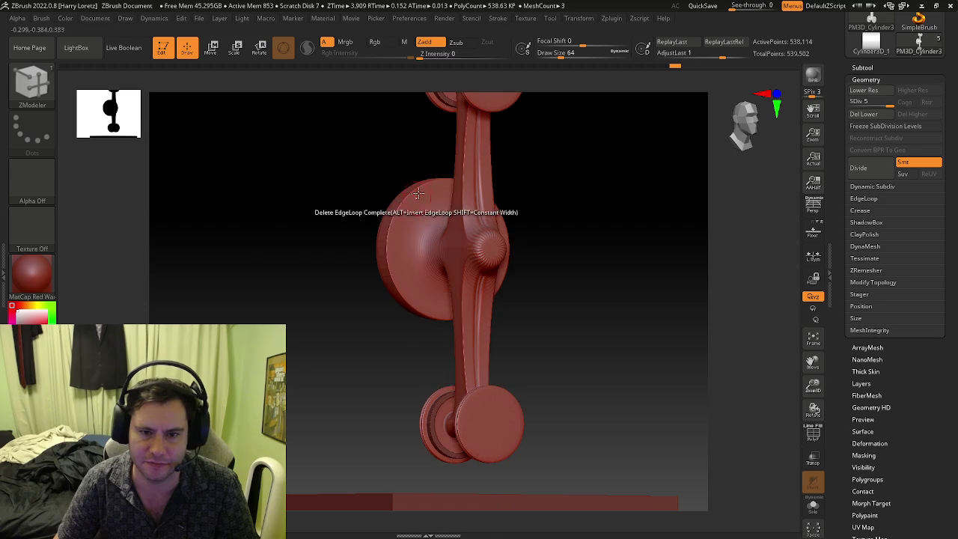
pyautogui.moveTo(387, 242)
pyautogui.mouseDown(button='right')
pyautogui.moveTo(444, 377)
pyautogui.moveTo(495, 364)
pyautogui.moveTo(479, 344)
pyautogui.moveTo(470, 227)
pyautogui.mouseUp(button='right')
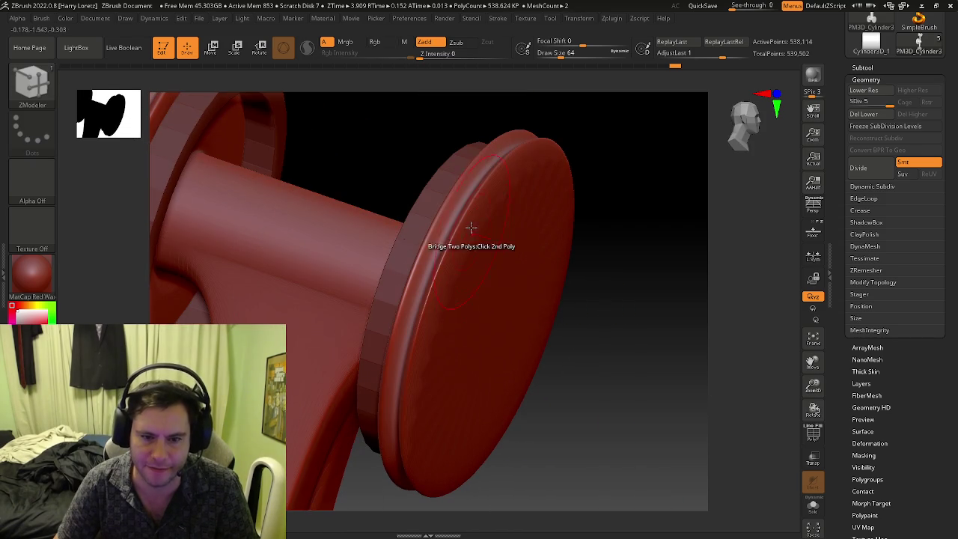
# Step the arm between its lowest and highest subdivision levels while orbiting the pulley shaft.
pyautogui.moveTo(413, 319); pyautogui.dragTo(514, 276, button='right')
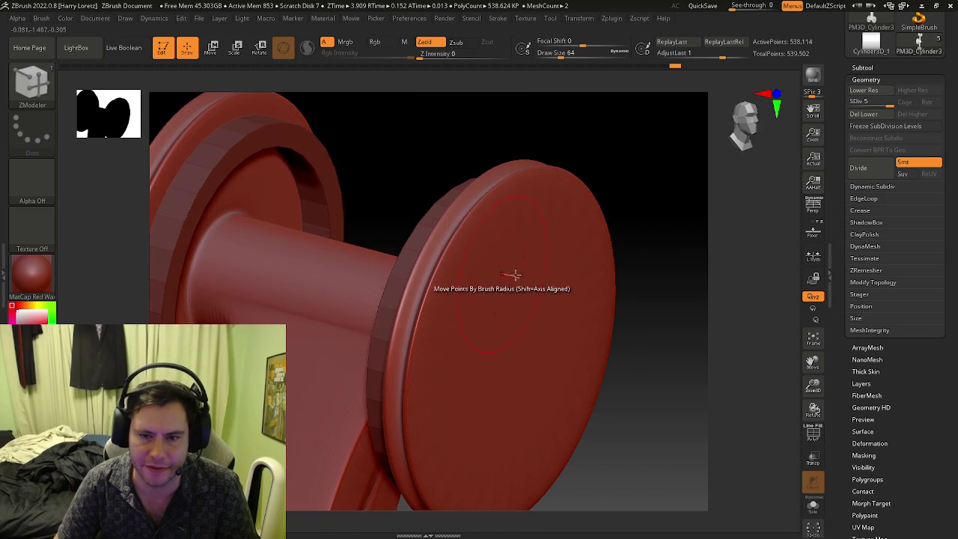
pyautogui.hotkey('shift', 'd')
pyautogui.hotkey('shift', 'd')
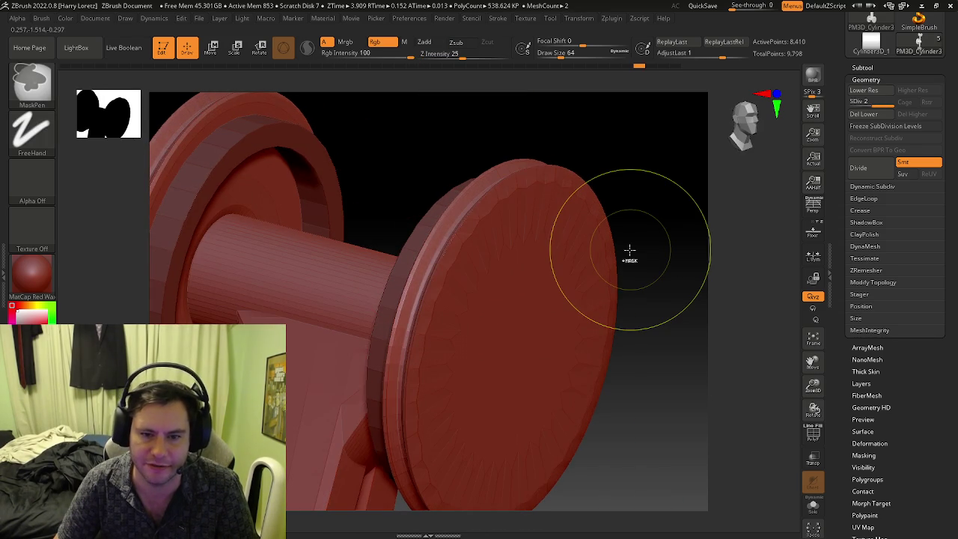
pyautogui.hotkey('shift', 'd')
pyautogui.hotkey('shift', 'd')
pyautogui.press('d')
pyautogui.press('d')
pyautogui.press('d')
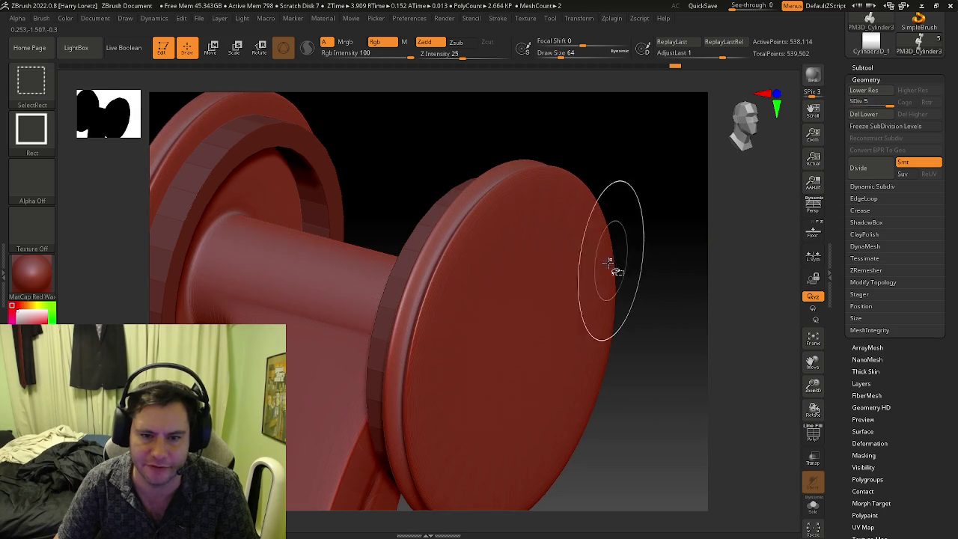
pyautogui.moveTo(615, 267)
pyautogui.mouseDown(button='right')
pyautogui.moveTo(346, 322)
pyautogui.moveTo(486, 324)
pyautogui.moveTo(453, 282)
pyautogui.moveTo(437, 211)
pyautogui.moveTo(369, 349)
pyautogui.moveTo(439, 305)
pyautogui.moveTo(397, 305)
pyautogui.moveTo(442, 238)
pyautogui.mouseUp(button='right')
pyautogui.hotkey('shift', 'd')
pyautogui.hotkey('shift', 'd')
pyautogui.press('b')
pyautogui.press('z')
pyautogui.press('m')
pyautogui.press('d')
pyautogui.press('d')
pyautogui.press('d')
pyautogui.press('d')
pyautogui.hotkey('ctrl', 'shift')
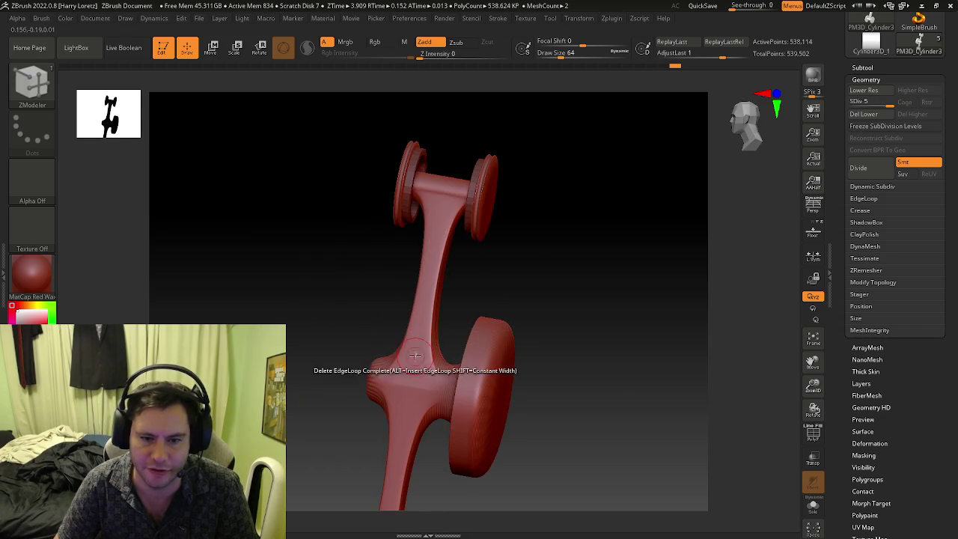
pyautogui.moveTo(416, 355)
pyautogui.mouseDown(button='right')
pyautogui.moveTo(497, 349)
pyautogui.moveTo(449, 370)
pyautogui.moveTo(477, 351)
pyautogui.mouseUp(button='right')
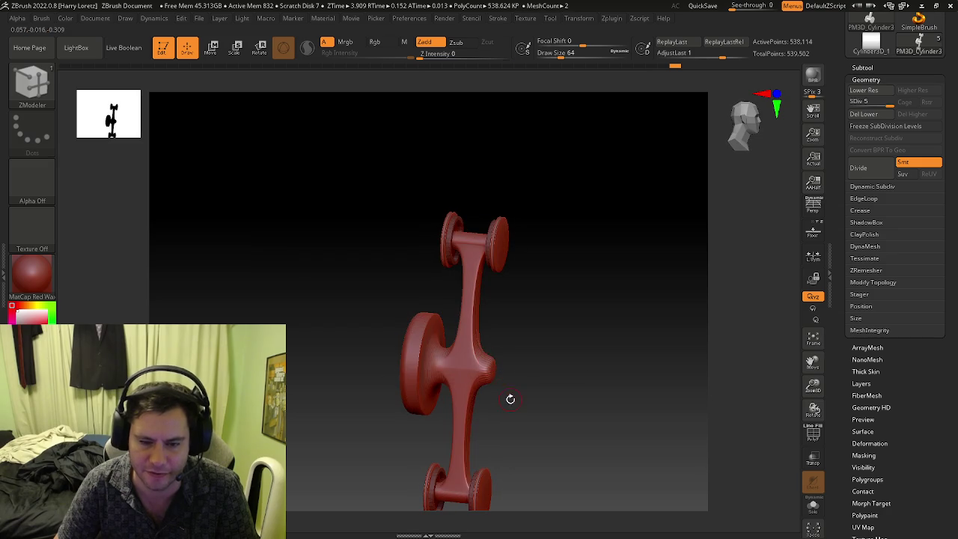
pyautogui.moveTo(511, 399)
pyautogui.mouseDown(button='right')
pyautogui.moveTo(484, 381)
pyautogui.moveTo(453, 389)
pyautogui.moveTo(486, 323)
pyautogui.moveTo(524, 329)
pyautogui.moveTo(483, 278)
pyautogui.moveTo(460, 264)
pyautogui.moveTo(419, 269)
pyautogui.moveTo(454, 263)
pyautogui.moveTo(434, 261)
pyautogui.moveTo(438, 239)
pyautogui.moveTo(467, 272)
pyautogui.moveTo(448, 271)
pyautogui.moveTo(449, 257)
pyautogui.moveTo(436, 255)
pyautogui.moveTo(397, 261)
pyautogui.moveTo(406, 306)
pyautogui.mouseUp(button='right')
# At lowest SDiv with PolyF on, mask the vertical bar's polygroup and frame the model.
pyautogui.hotkey('shift', 'd')
pyautogui.hotkey('shift', 'd')
pyautogui.hotkey('shift', 'f')
pyautogui.press('space')
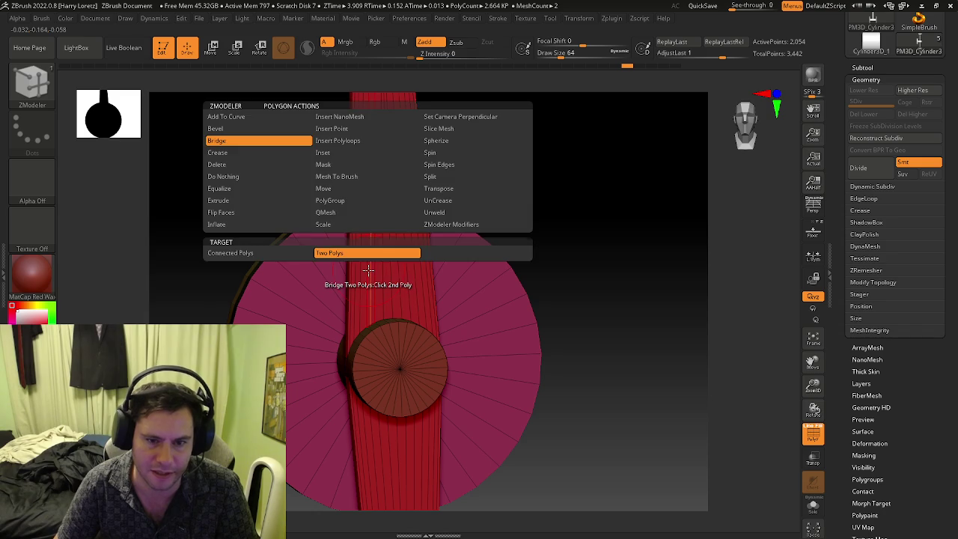
pyautogui.click(322, 164)
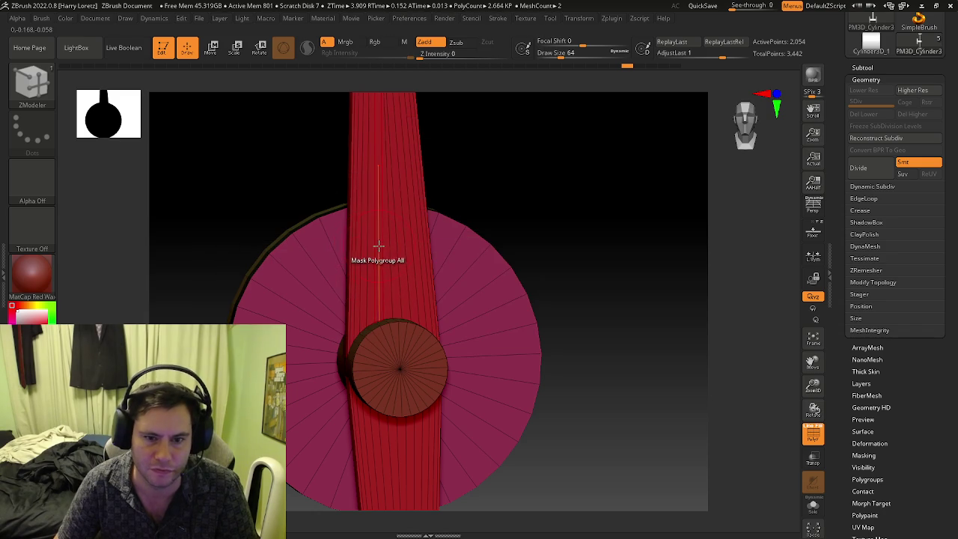
pyautogui.click(381, 244)
pyautogui.press('f')
pyautogui.moveTo(250, 252)
pyautogui.mouseDown(button='right')
pyautogui.moveTo(406, 334)
pyautogui.moveTo(550, 347)
pyautogui.mouseUp(button='right')
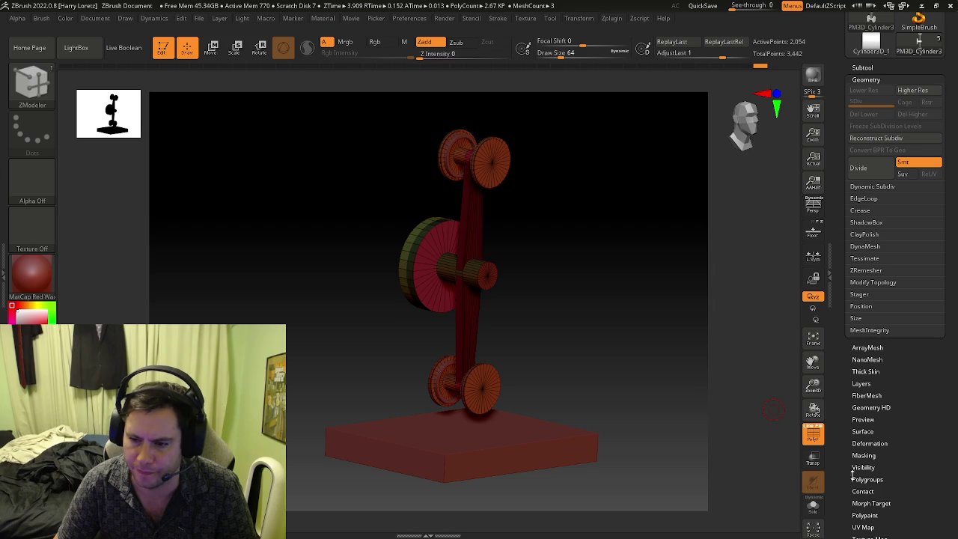
# Apply Deformation Smooth at 100 to the unmasked pulleys.
pyautogui.click(868, 443)
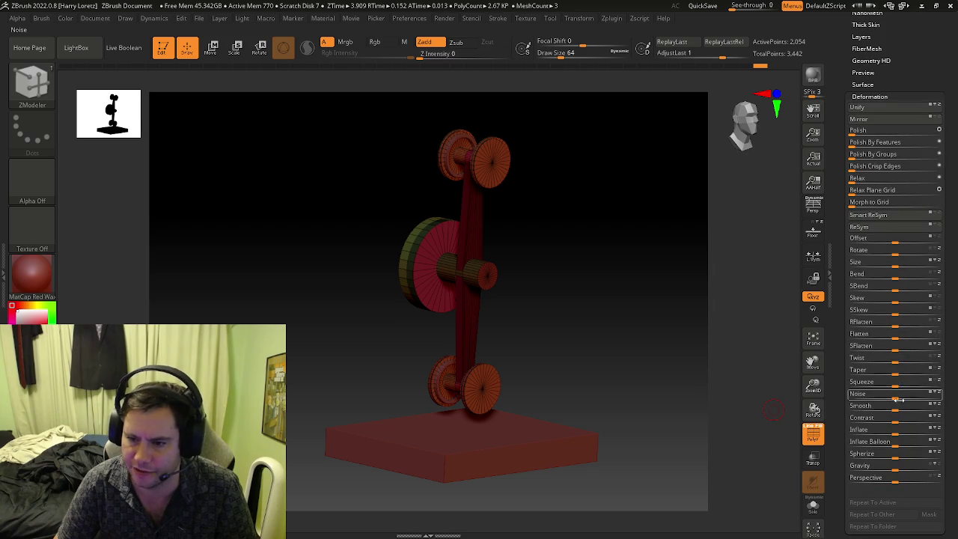
pyautogui.hotkey('shift', 'f')
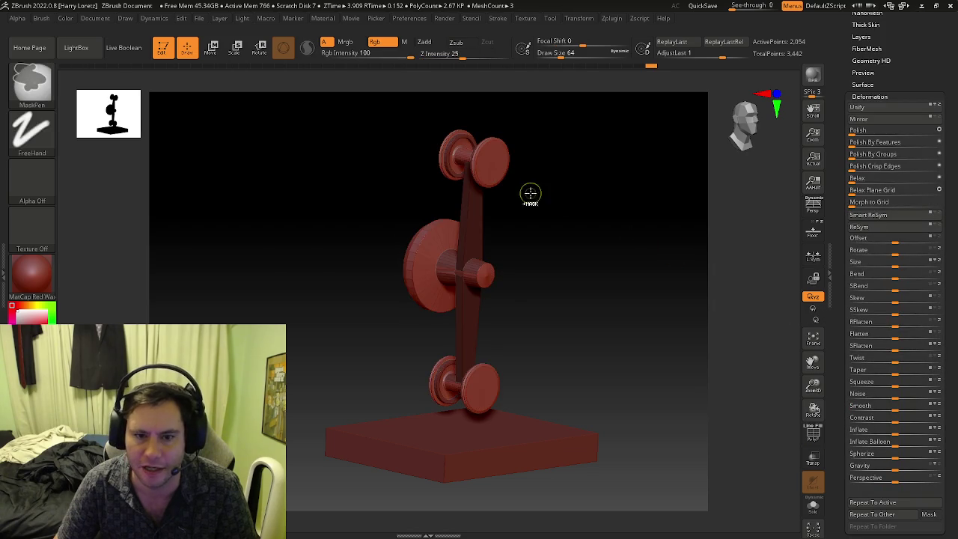
pyautogui.keyDown('ctrl'); pyautogui.moveTo(531, 192); pyautogui.dragTo(548, 318, button='right'); pyautogui.keyUp('ctrl')
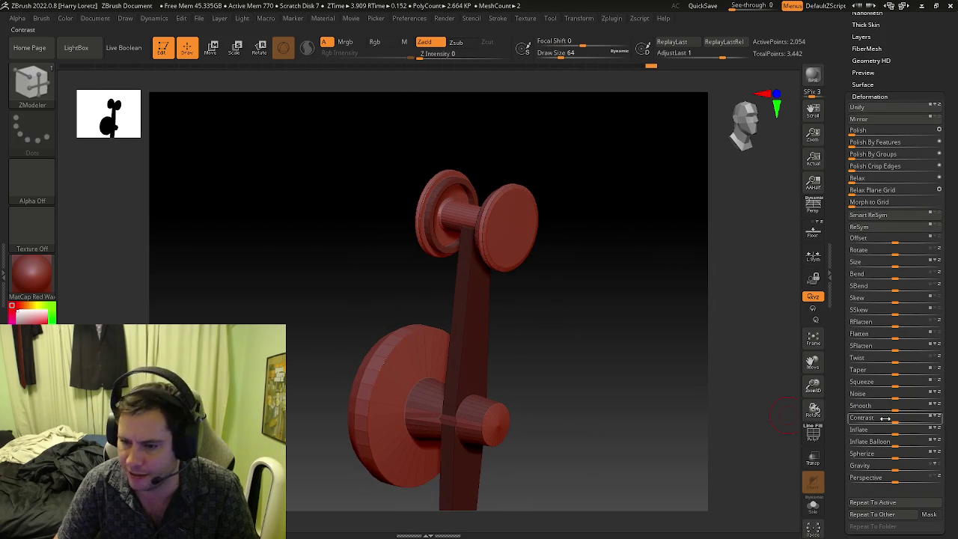
pyautogui.moveTo(895, 408); pyautogui.dragTo(954, 401)
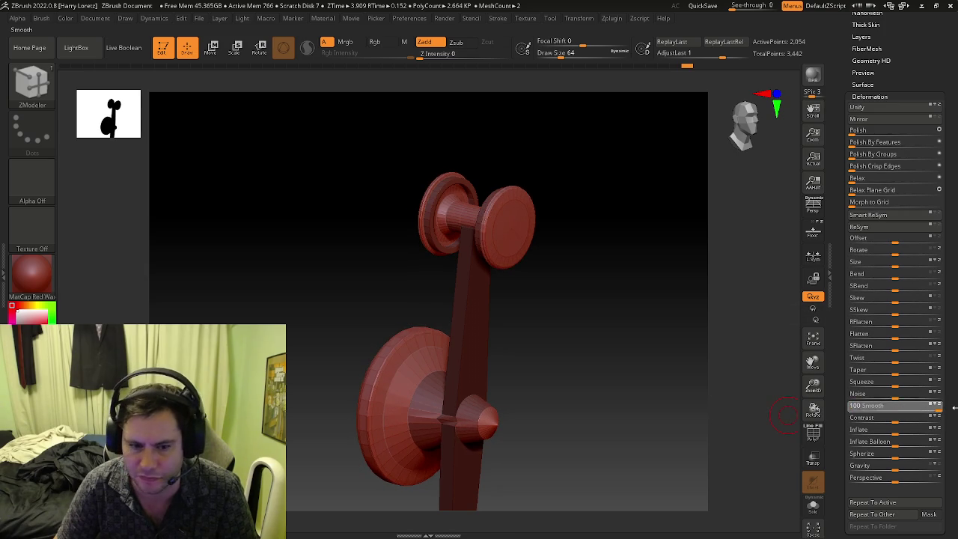
pyautogui.hotkey('shift', 'f')
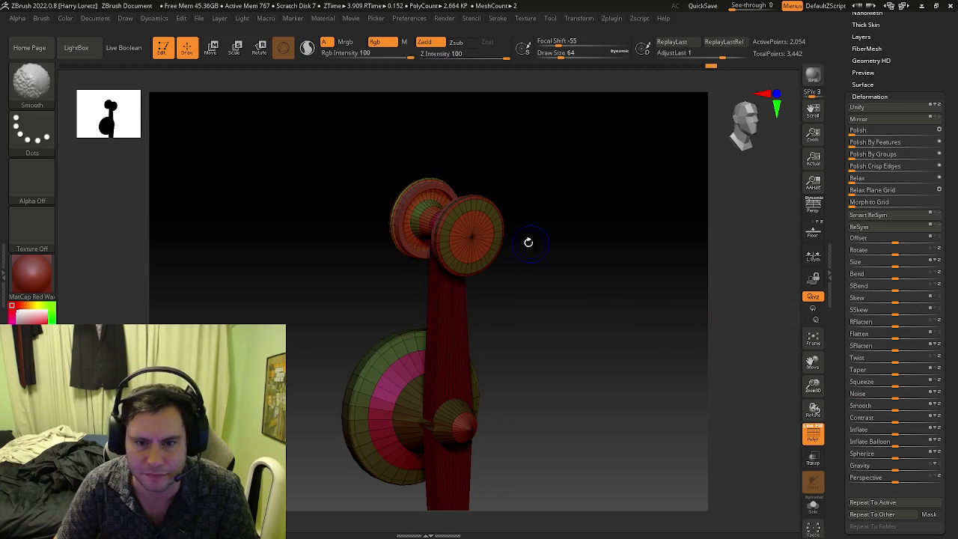
pyautogui.hotkey('shift', 'f')
pyautogui.keyDown('alt'); pyautogui.moveTo(475, 274); pyautogui.dragTo(536, 279, button='right'); pyautogui.keyUp('alt')
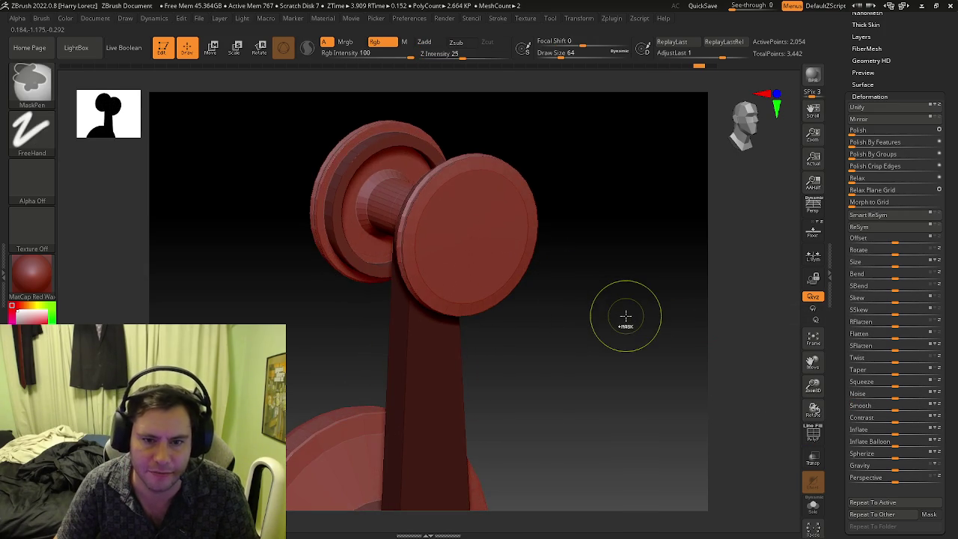
# Undo the smoothing so the wheel discs stay flat-faced.
pyautogui.hotkey('ctrl', 'z')
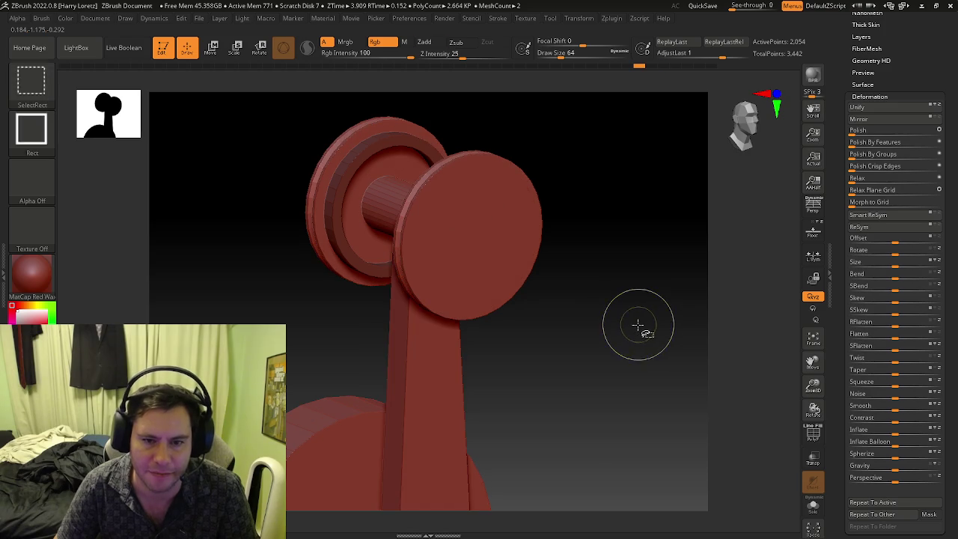
pyautogui.keyDown('ctrl'); pyautogui.moveTo(637, 324); pyautogui.dragTo(559, 324, button='right'); pyautogui.keyUp('ctrl')
pyautogui.hotkey('shift', 'f')
pyautogui.hotkey('ctrl', 'z')
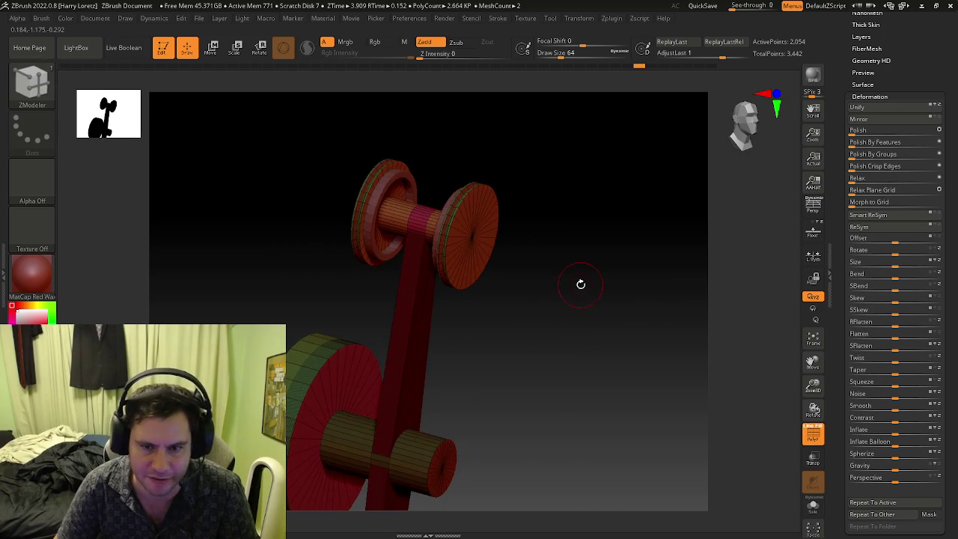
pyautogui.hotkey('shift', 'f')
pyautogui.scroll(5, 843, 100)
pyautogui.scroll(1, 843, 100)
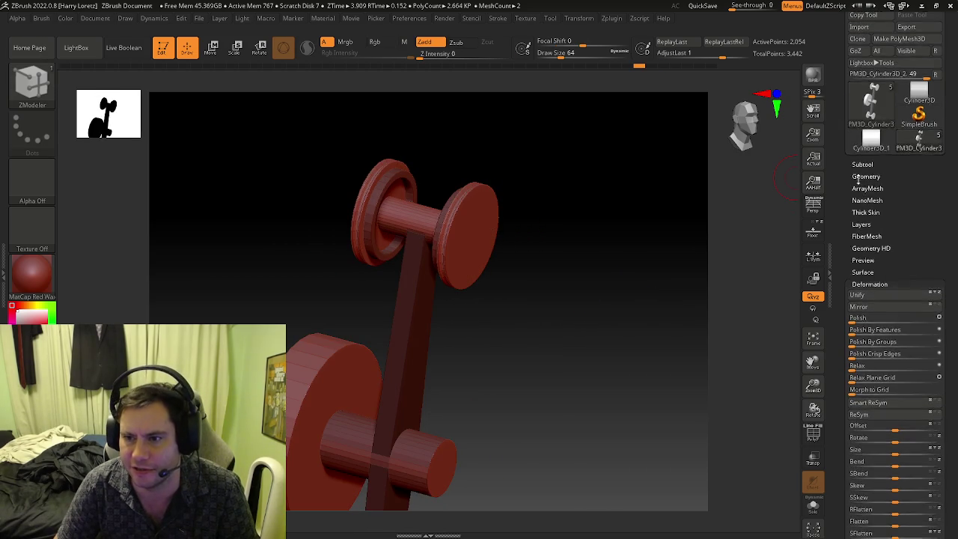
# Add subdivision levels with Geometry > Divide, checking the wheel rim between levels.
pyautogui.click(859, 177)
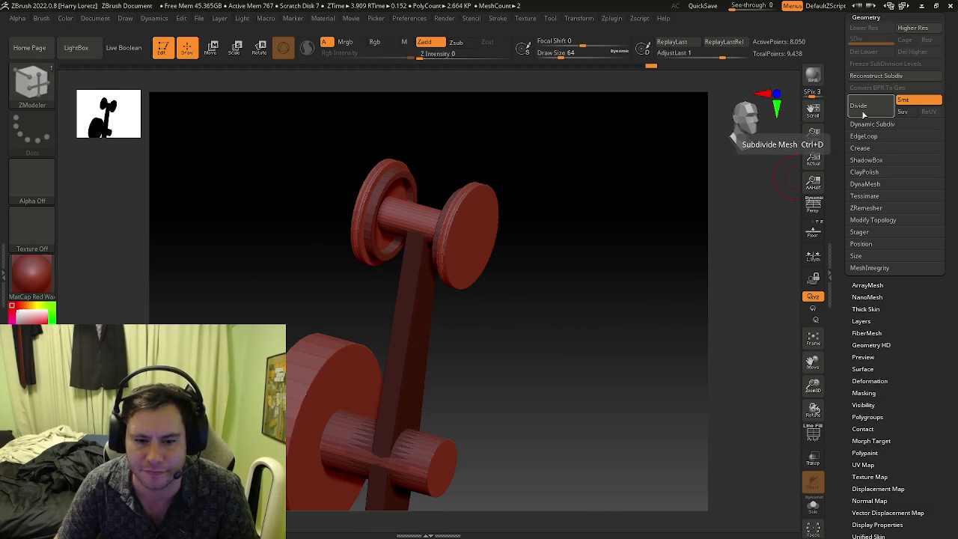
pyautogui.moveTo(544, 444); pyautogui.dragTo(461, 371)
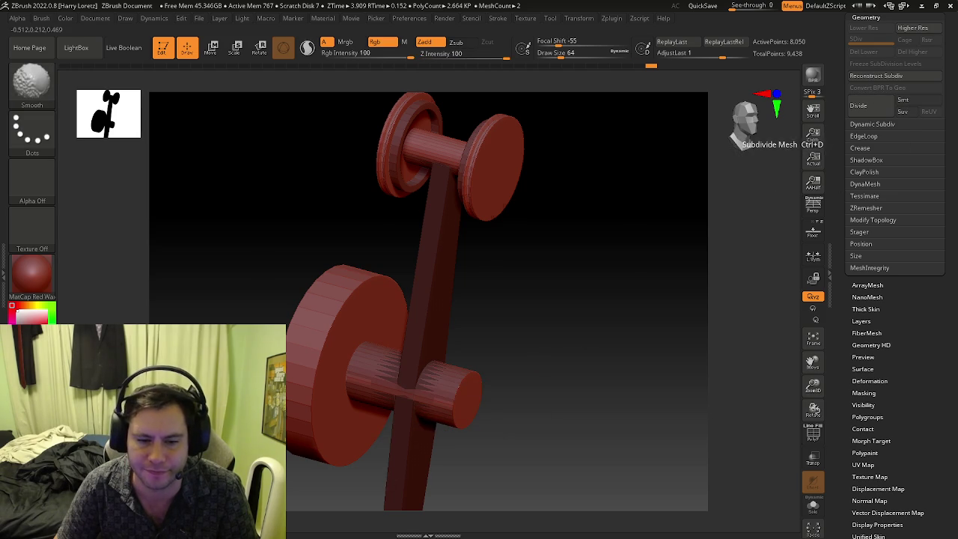
pyautogui.click(877, 108)
pyautogui.hotkey('shift', 'f')
pyautogui.hotkey('shift', 'd')
pyautogui.keyDown('alt'); pyautogui.moveTo(358, 250); pyautogui.dragTo(443, 374); pyautogui.keyUp('alt')
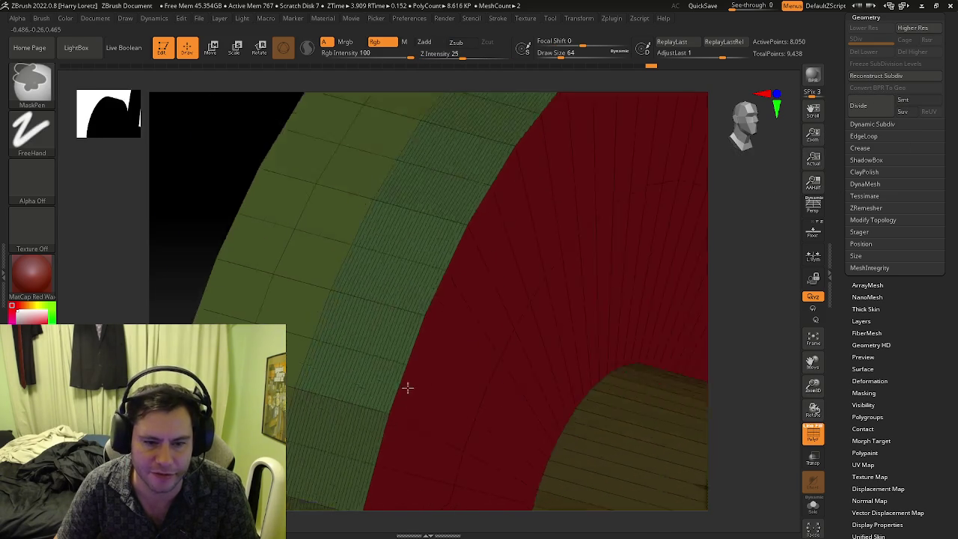
pyautogui.press('d')
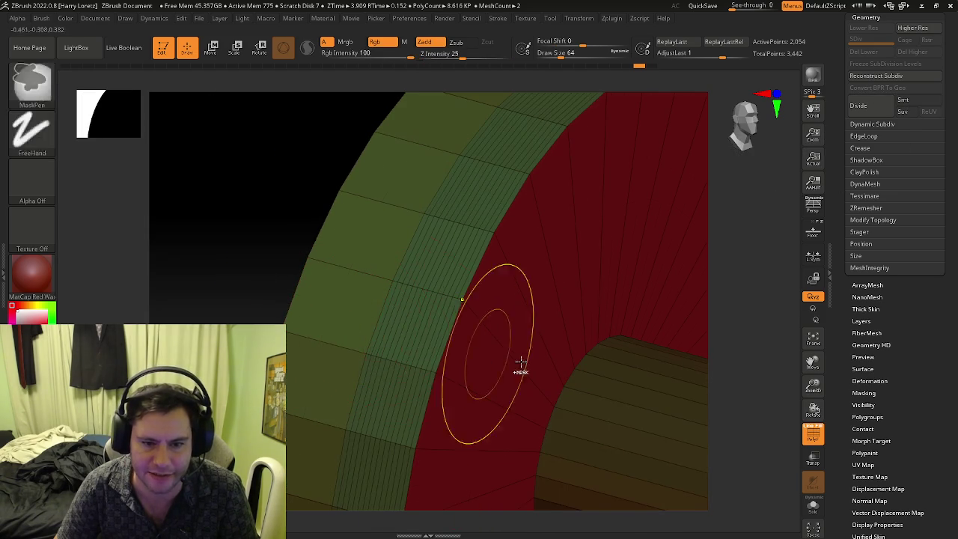
pyautogui.click(860, 106)
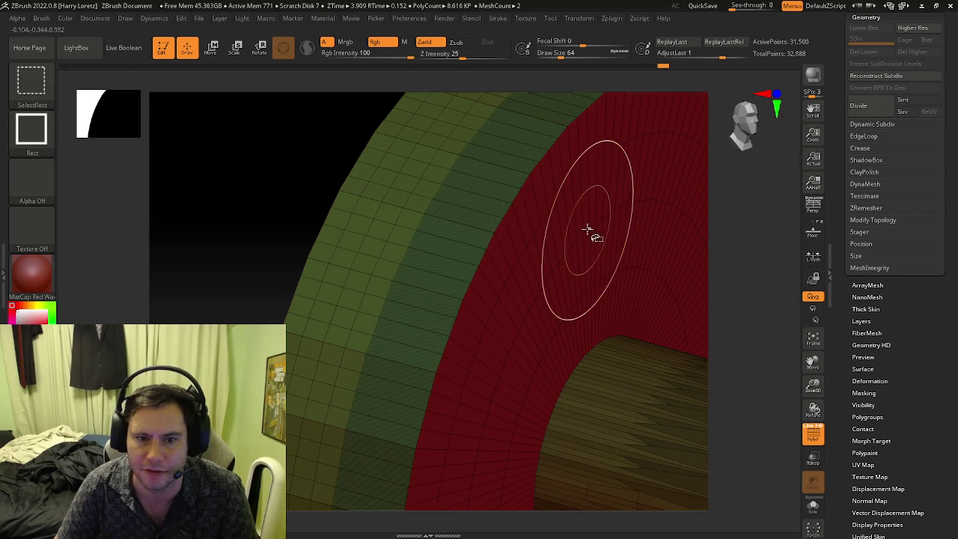
# Subdivide with Ctrl+D up to 496,198 active points and frame the whole assembly.
pyautogui.hotkey('shift', 'd')
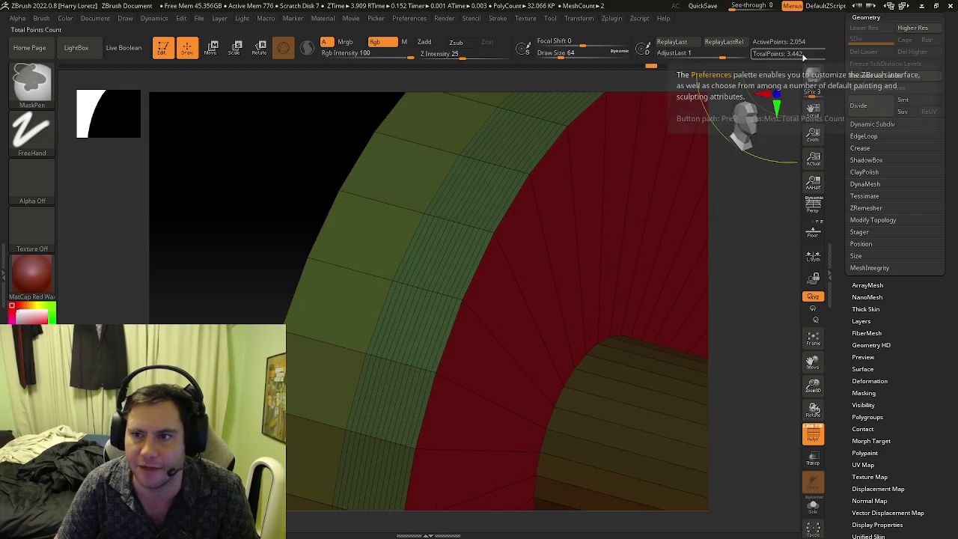
pyautogui.press('d')
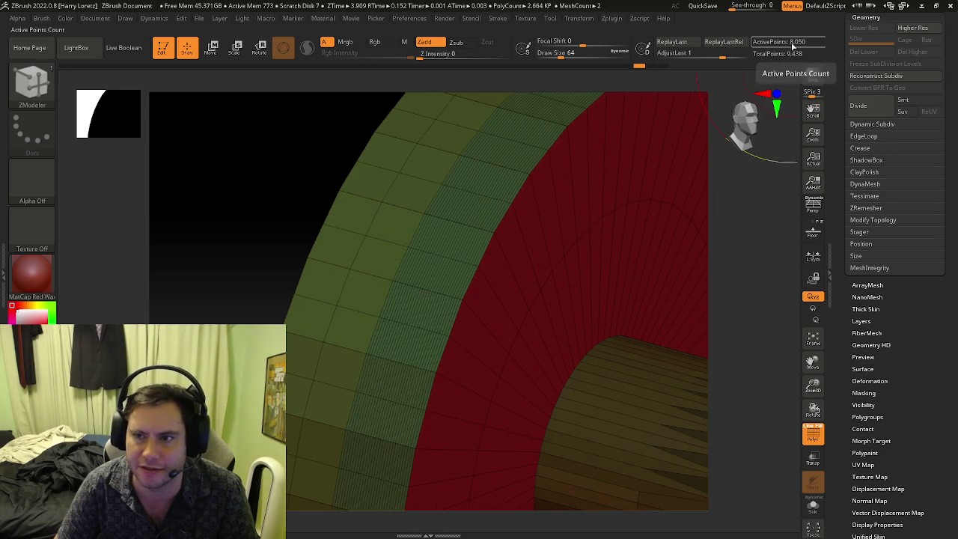
pyautogui.hotkey('ctrl', 'd')
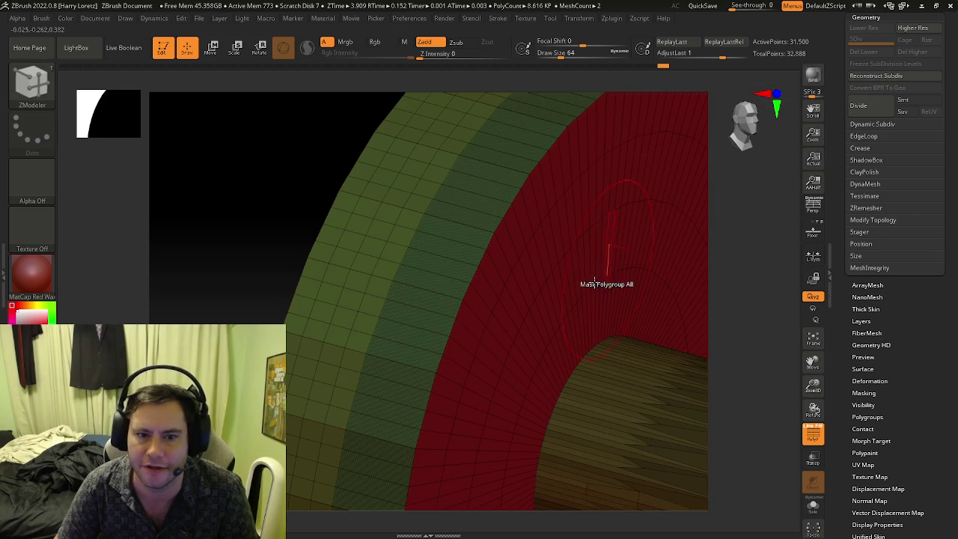
pyautogui.hotkey('ctrl', 'd')
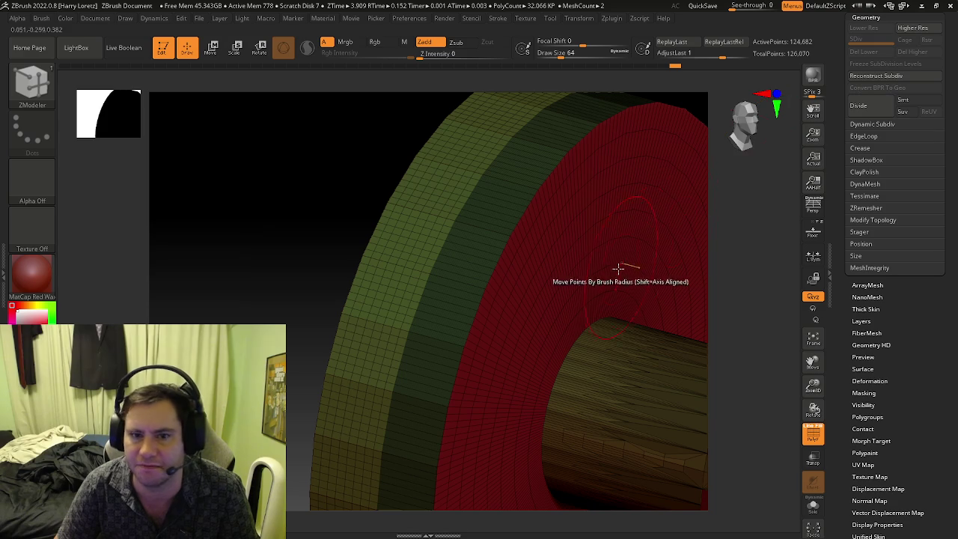
pyautogui.hotkey('ctrl', 'd')
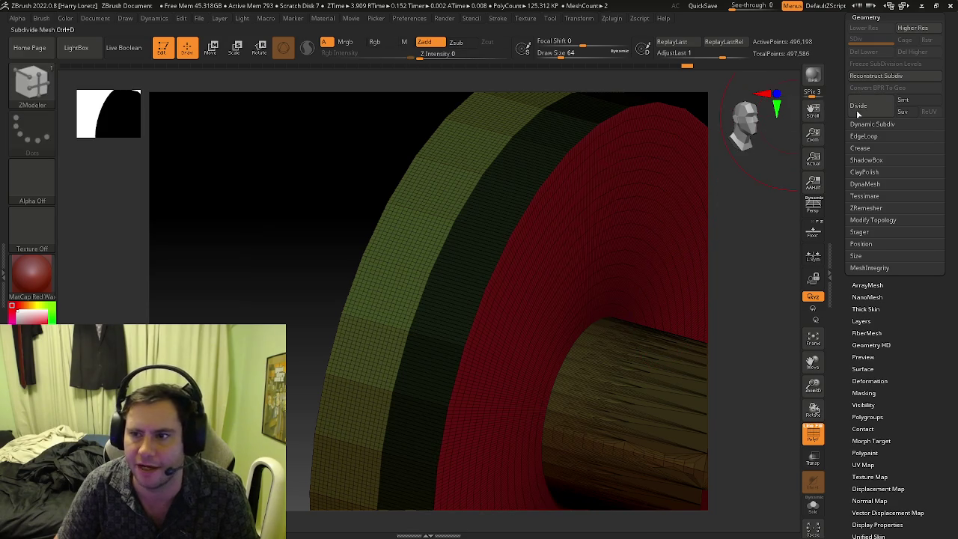
pyautogui.moveTo(658, 239)
pyautogui.mouseDown()
pyautogui.moveTo(524, 262)
pyautogui.moveTo(519, 293)
pyautogui.moveTo(541, 257)
pyautogui.moveTo(675, 314)
pyautogui.moveTo(749, 322)
pyautogui.moveTo(669, 371)
pyautogui.mouseUp()
pyautogui.press('f')
pyautogui.hotkey('shift', 'f')
pyautogui.press('b')
pyautogui.press('z')
pyautogui.press('m')
pyautogui.click(869, 381)
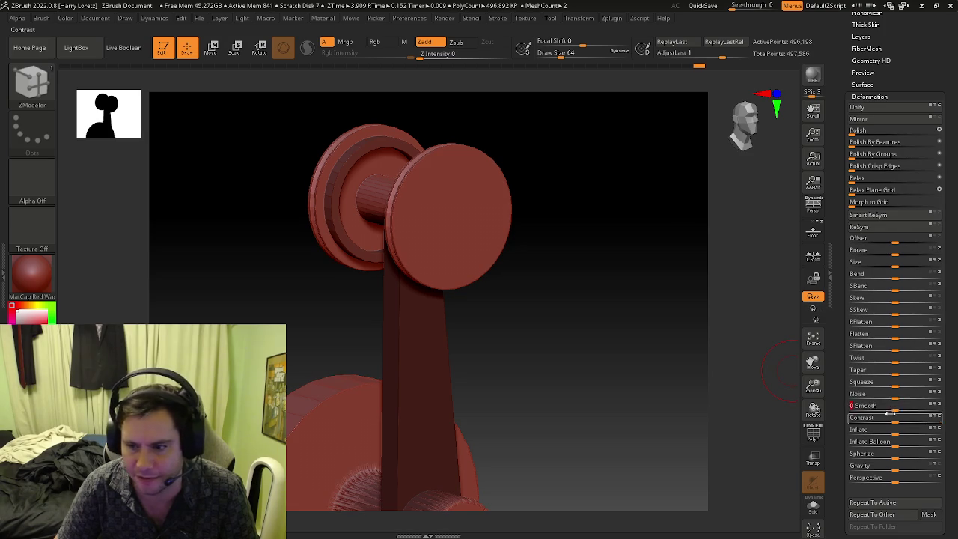
# Try light and stronger Smooth and a Contrast deformation on the lower shaft, undoing the contrast.
pyautogui.moveTo(931, 410); pyautogui.dragTo(928, 410)
pyautogui.moveTo(573, 400)
pyautogui.mouseDown()
pyautogui.moveTo(690, 321)
pyautogui.moveTo(708, 335)
pyautogui.mouseUp()
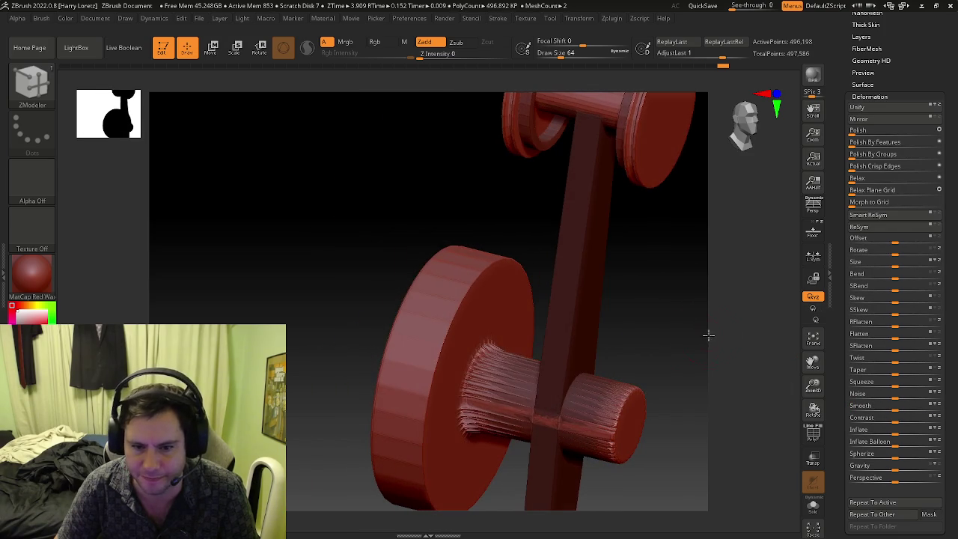
pyautogui.hotkey('shift', 'f')
pyautogui.moveTo(487, 406)
pyautogui.mouseDown()
pyautogui.moveTo(556, 381)
pyautogui.moveTo(544, 339)
pyautogui.moveTo(767, 426)
pyautogui.mouseUp()
pyautogui.hotkey('shift', 'f')
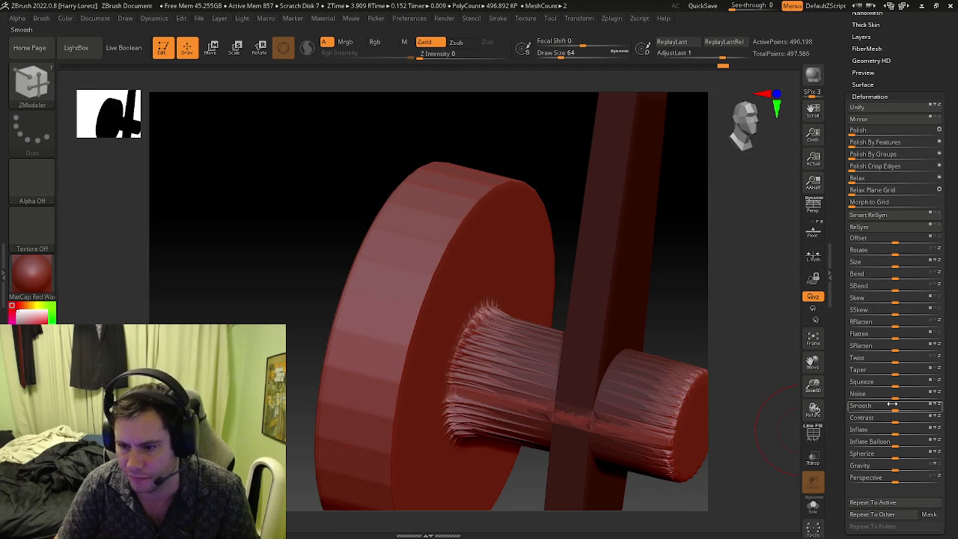
pyautogui.moveTo(895, 411); pyautogui.dragTo(944, 408)
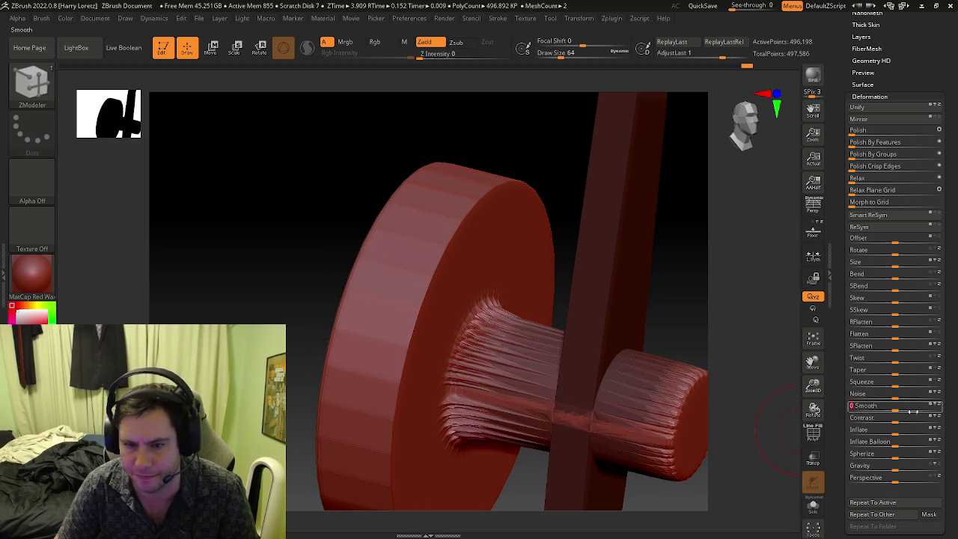
pyautogui.press('ctrl')
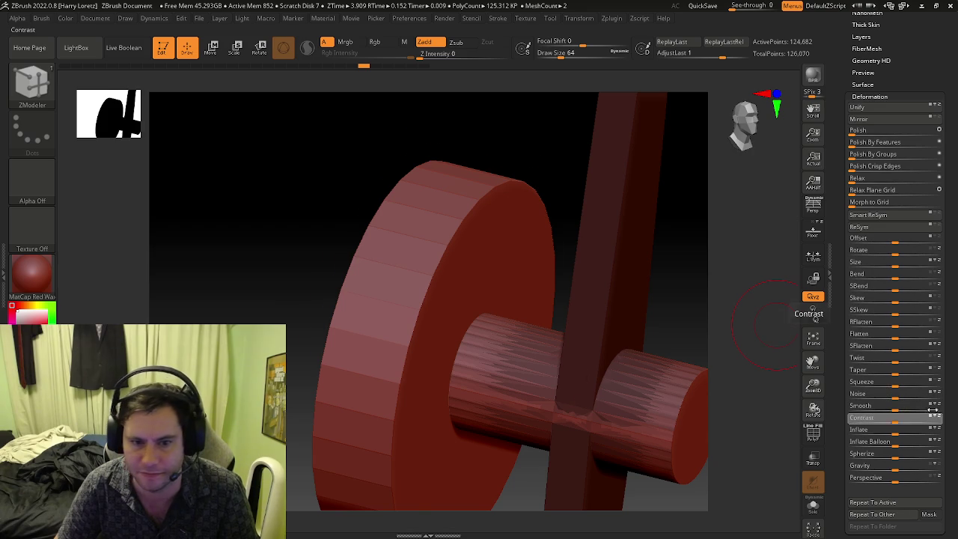
pyautogui.moveTo(933, 410); pyautogui.dragTo(895, 410)
pyautogui.hotkey('ctrl', 'z')
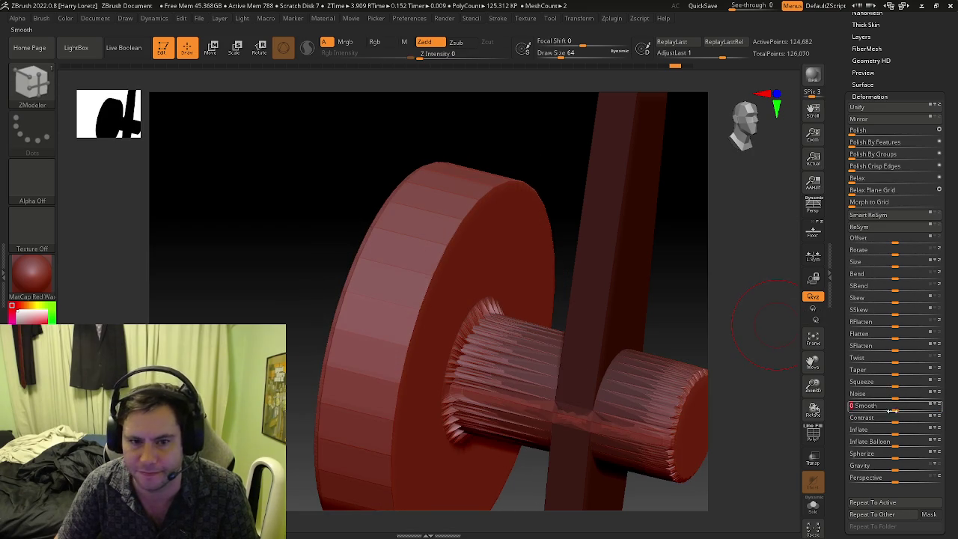
# Undo the spiky result and reapply full-strength Smooth to the shaft several times.
pyautogui.moveTo(910, 408); pyautogui.dragTo(897, 408)
pyautogui.press('ctrl')
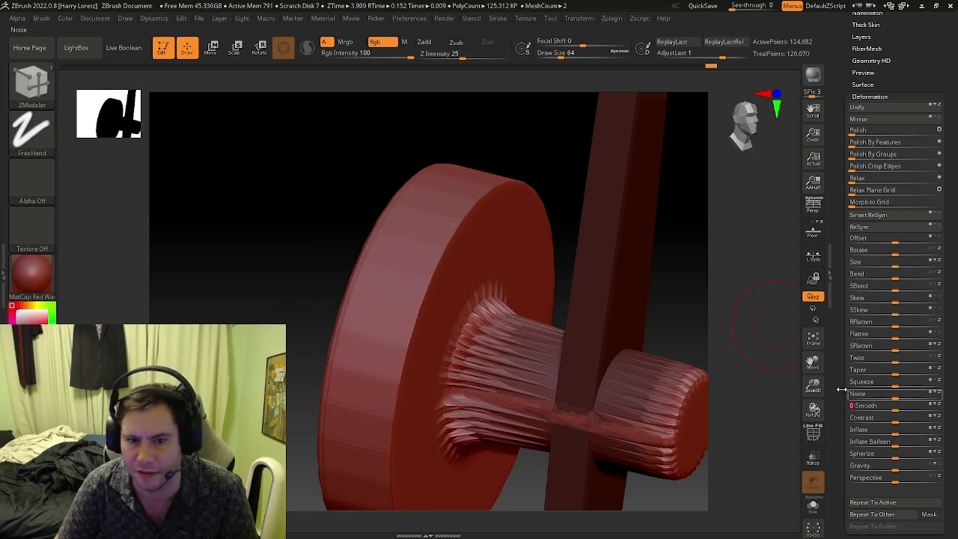
pyautogui.hotkey('ctrl', 'z')
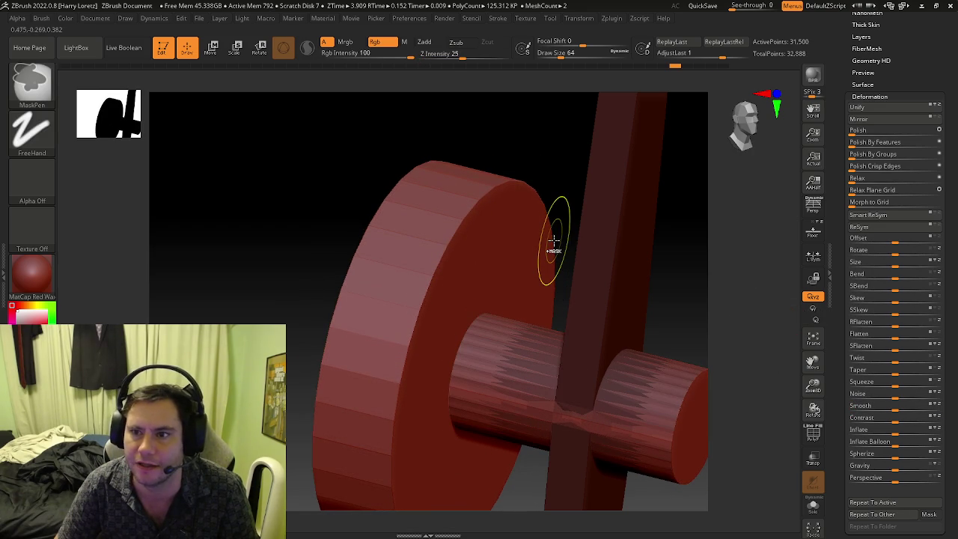
pyautogui.moveTo(895, 405); pyautogui.dragTo(954, 415)
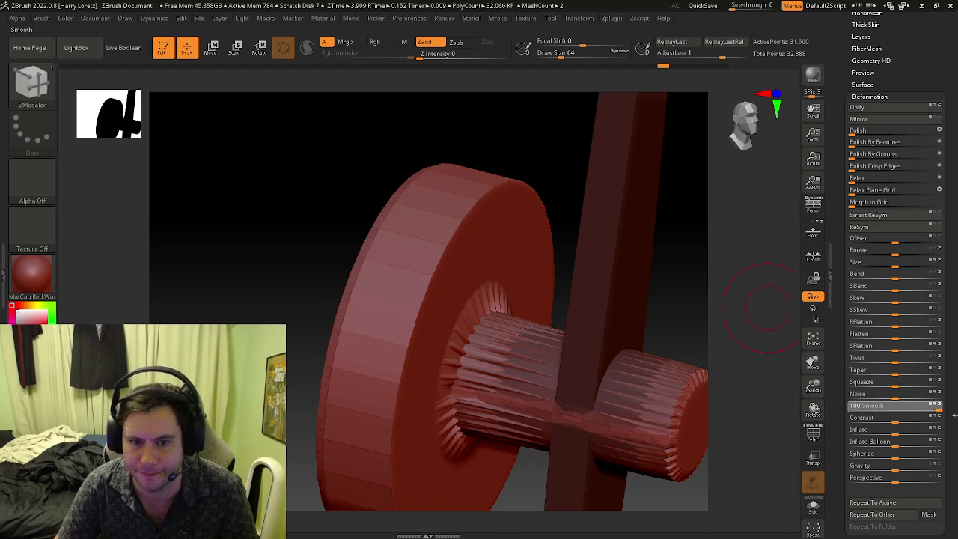
pyautogui.moveTo(895, 406); pyautogui.dragTo(954, 405)
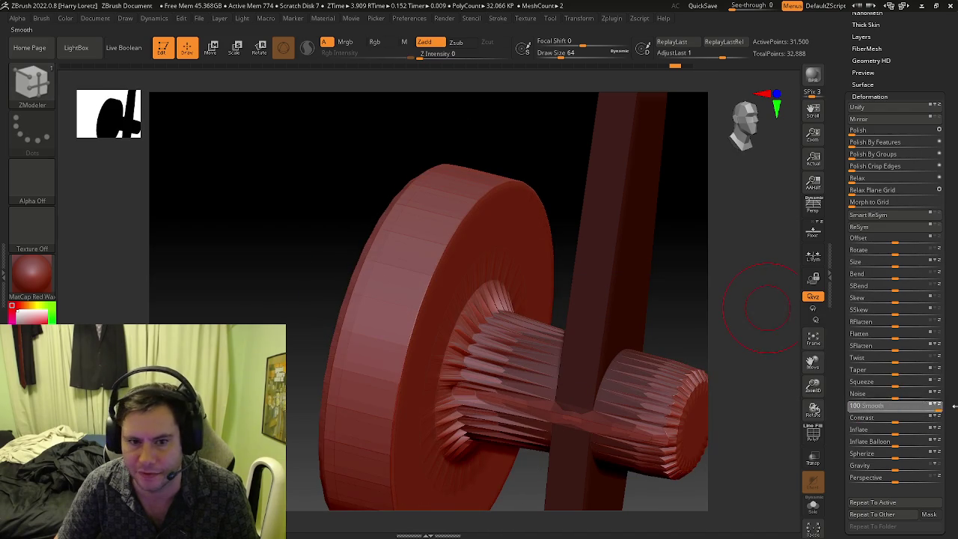
pyautogui.moveTo(891, 405)
pyautogui.mouseDown()
pyautogui.moveTo(939, 405)
pyautogui.moveTo(921, 406)
pyautogui.mouseUp()
pyautogui.press('ctrl')
# Undo back to the plain 2,054-point cylinder and Ctrl-drag a mask over the shaft.
pyautogui.moveTo(653, 357); pyautogui.dragTo(688, 381, button='right')
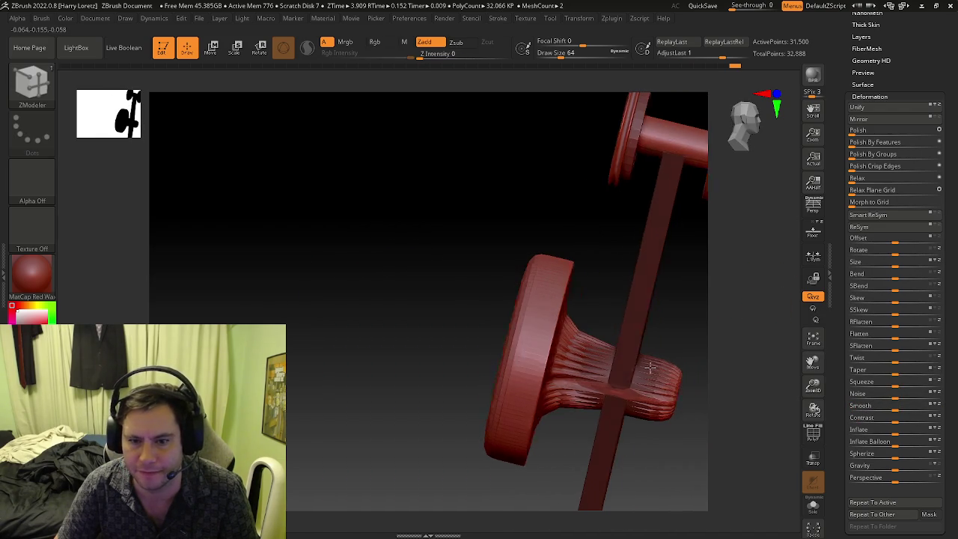
pyautogui.moveTo(665, 437)
pyautogui.mouseDown()
pyautogui.moveTo(619, 359)
pyautogui.moveTo(586, 326)
pyautogui.mouseUp()
pyautogui.hotkey('ctrl', 'z')
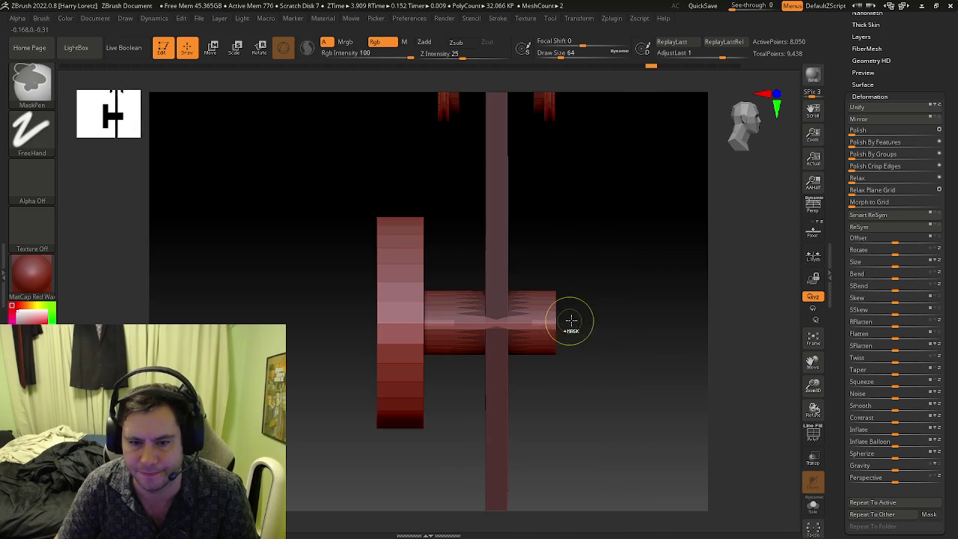
pyautogui.keyDown('ctrl'); pyautogui.moveTo(664, 222); pyautogui.dragTo(407, 447); pyautogui.keyUp('ctrl')
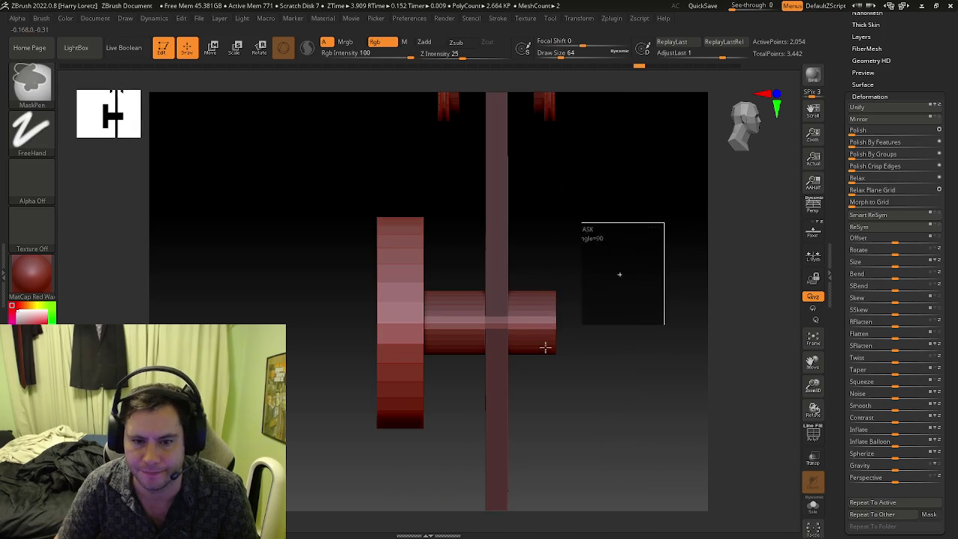
pyautogui.moveTo(475, 411)
pyautogui.mouseDown()
pyautogui.moveTo(460, 412)
pyautogui.moveTo(769, 153)
pyautogui.mouseUp()
pyautogui.moveTo(845, 33); pyautogui.dragTo(849, 71)
# Divide the mesh twice, show the PolyF wireframe, and view the disc face up close.
pyautogui.click(866, 47)
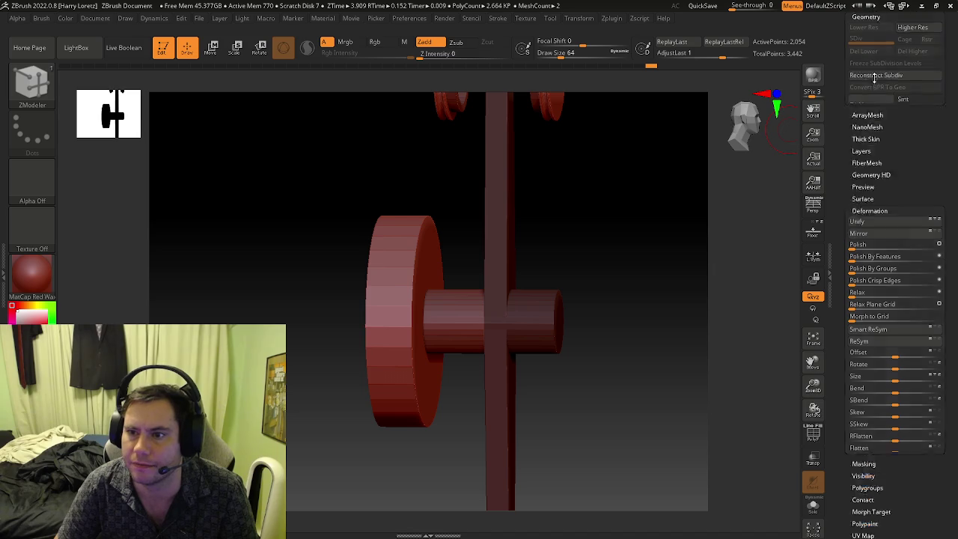
pyautogui.click(866, 110)
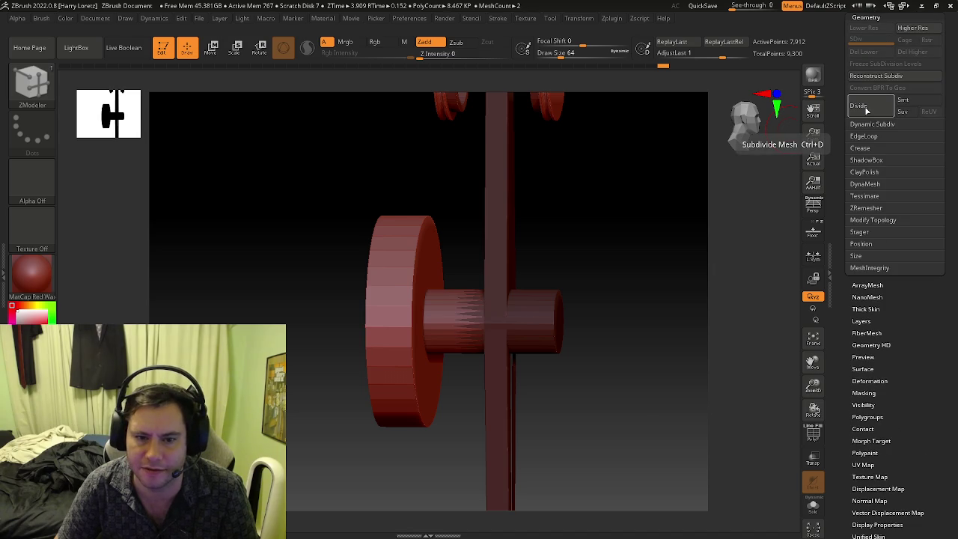
pyautogui.click(865, 110)
pyautogui.hotkey('shift', 'f')
pyautogui.moveTo(600, 271); pyautogui.dragTo(433, 309)
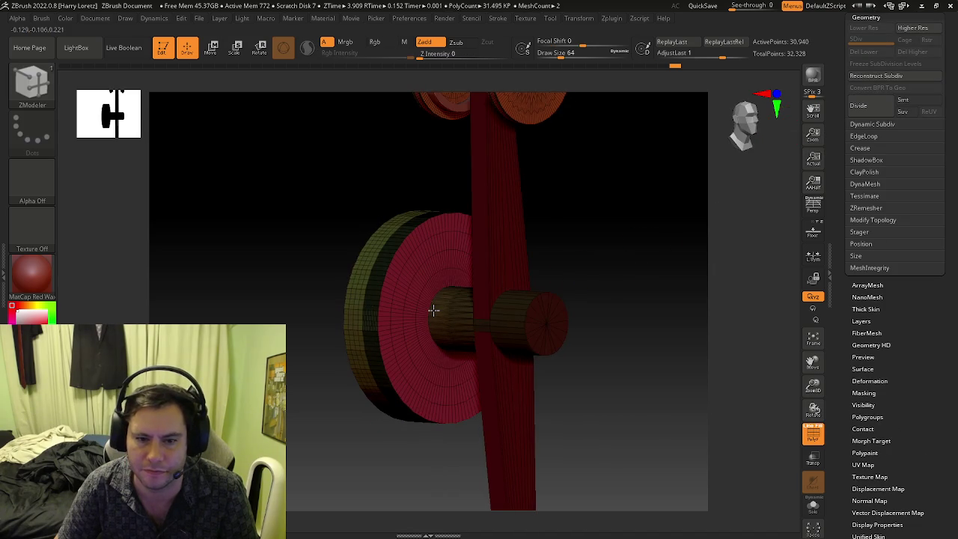
pyautogui.keyDown('ctrl'); pyautogui.moveTo(435, 301); pyautogui.dragTo(467, 310, button='right'); pyautogui.keyUp('ctrl')
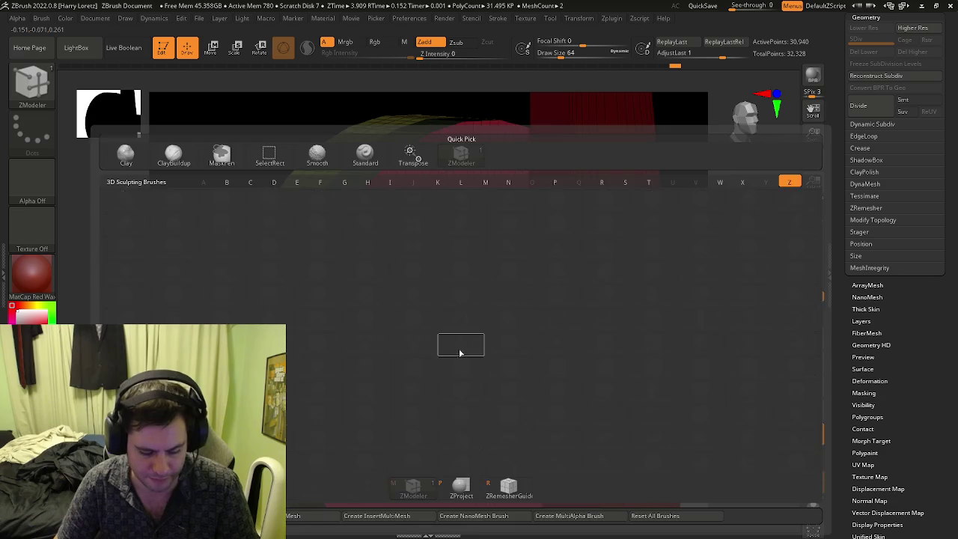
pyautogui.hotkey('ctrl', 'z')
pyautogui.hotkey('ctrl', 'z')
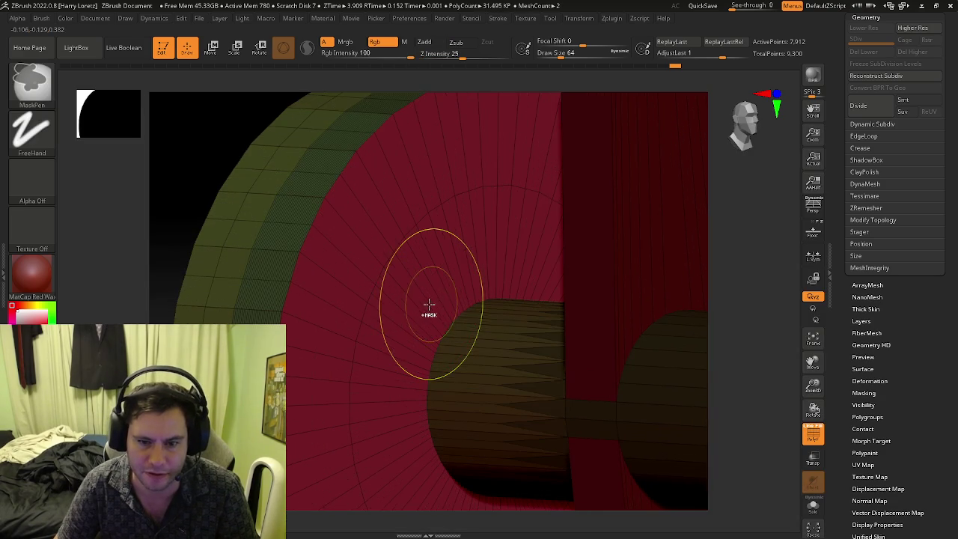
pyautogui.hotkey('ctrl', 'z')
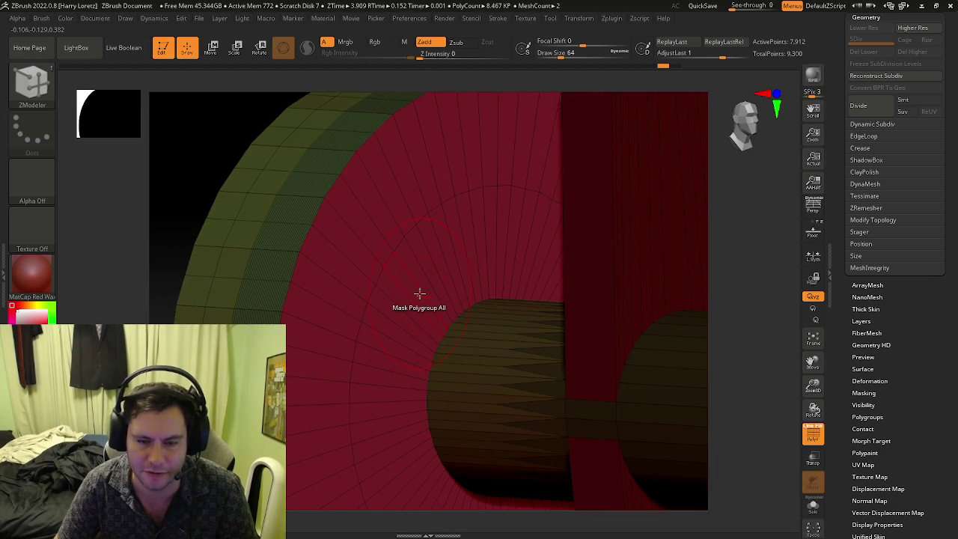
# Mask the inner disc polyloop with ZModeler Mask Polyloop and subdivide to 30,556 points.
pyautogui.press('space')
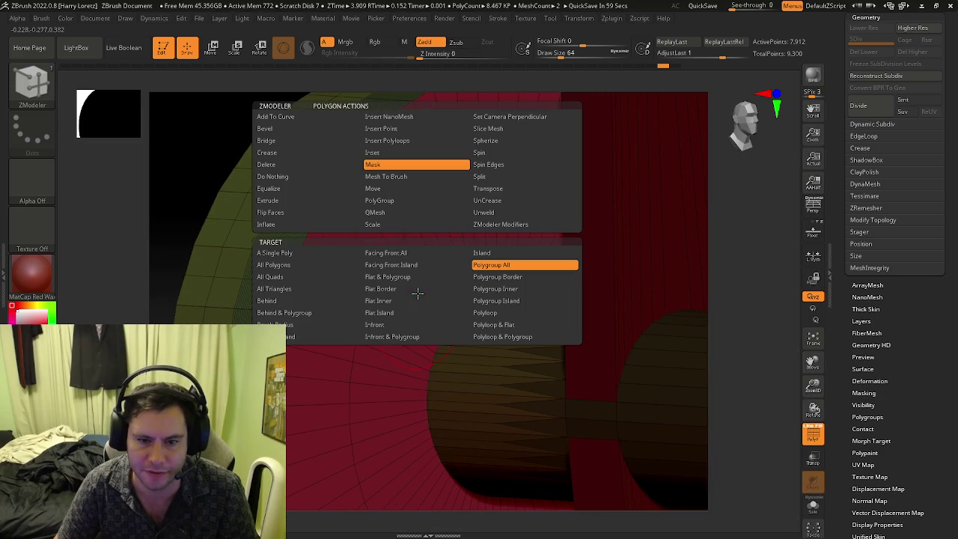
pyautogui.click(486, 312)
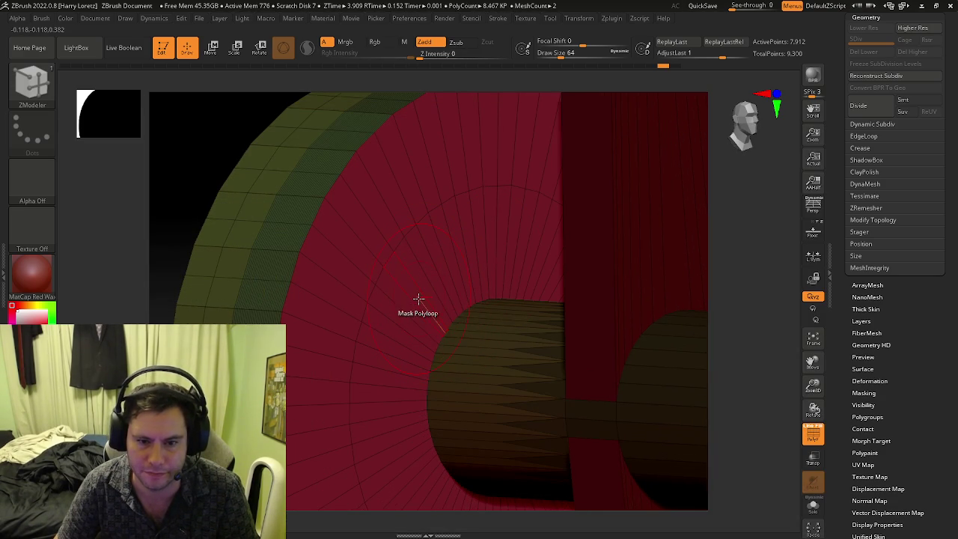
pyautogui.scroll(-5, 421, 292)
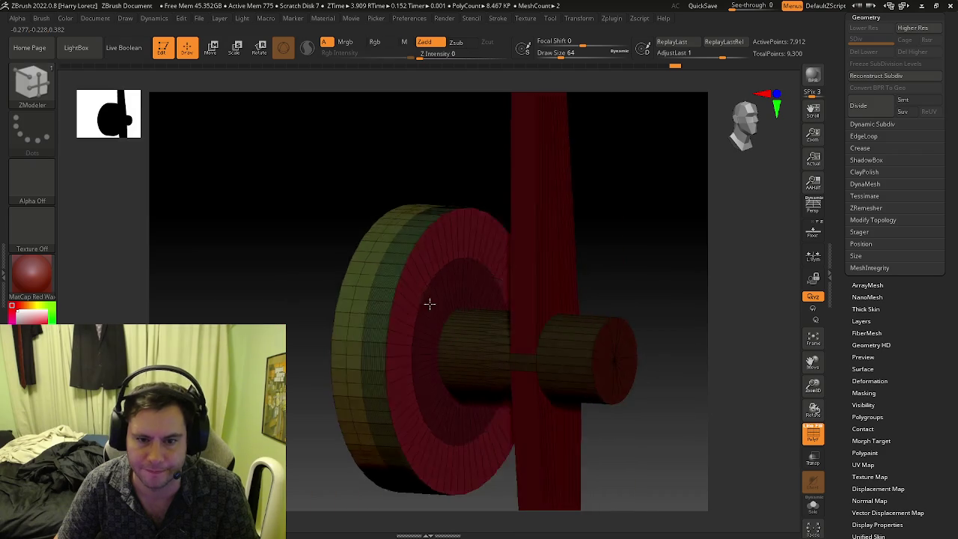
pyautogui.click(882, 106)
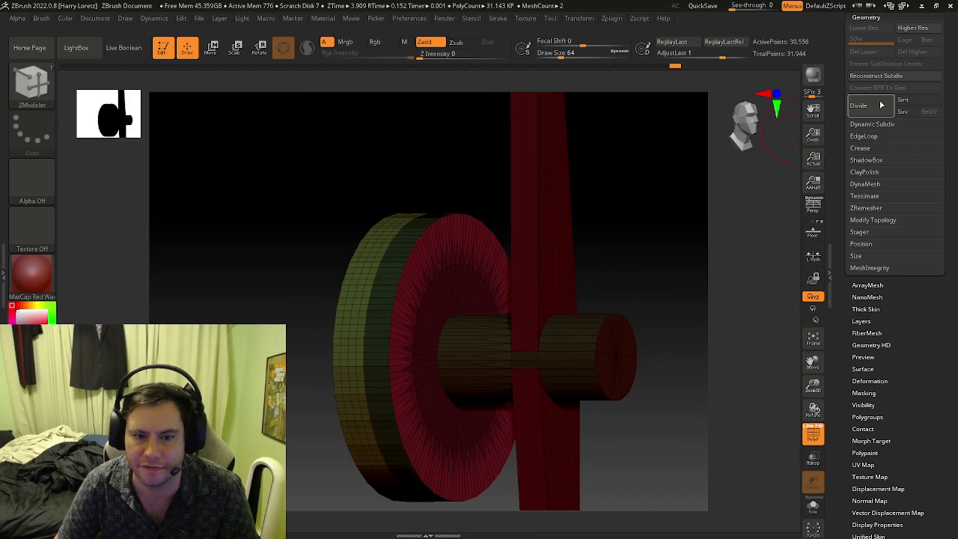
pyautogui.click(881, 105)
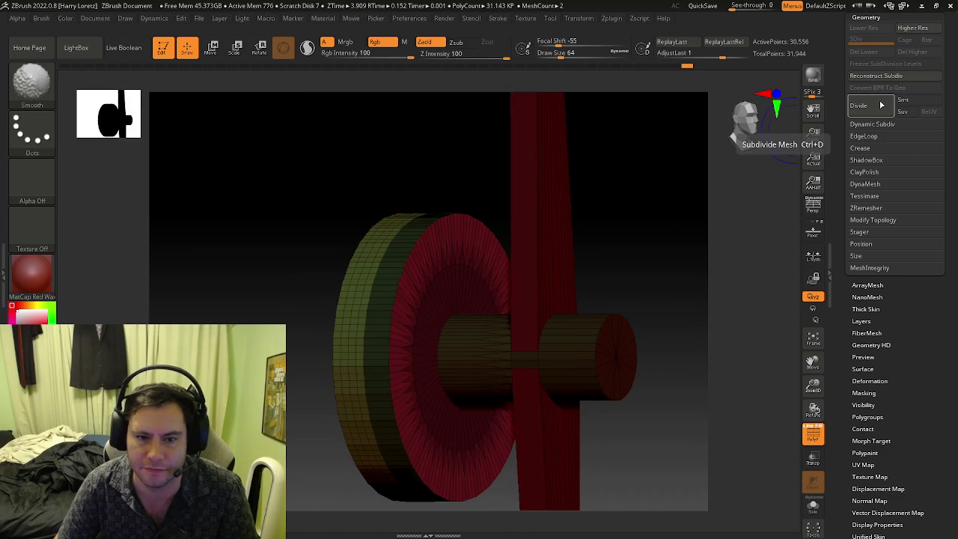
pyautogui.hotkey('shift', 'd')
pyautogui.press('f')
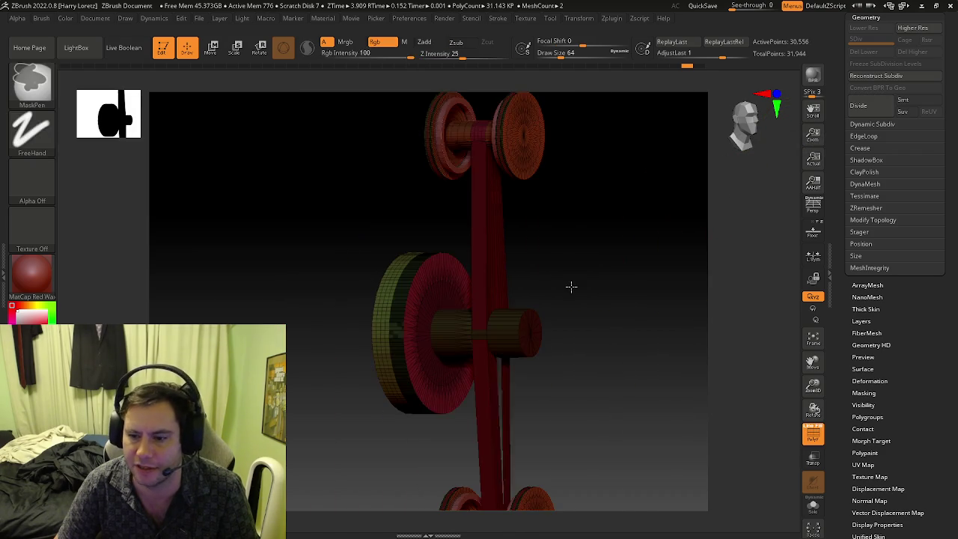
pyautogui.hotkey('shift', 'f')
pyautogui.click(861, 381)
# Smooth the unmasked wheel with the Deformation Smooth slider at 100, then at 80.
pyautogui.moveTo(673, 300)
pyautogui.mouseDown(button='right')
pyautogui.moveTo(588, 353)
pyautogui.moveTo(597, 312)
pyautogui.moveTo(518, 356)
pyautogui.moveTo(583, 337)
pyautogui.mouseUp(button='right')
pyautogui.press('b')
pyautogui.press('z')
pyautogui.press('m')
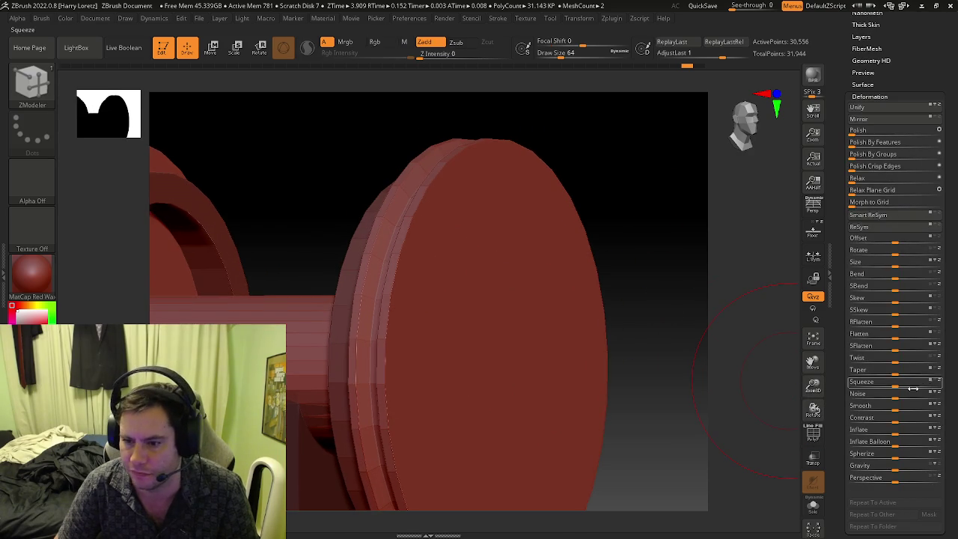
pyautogui.moveTo(896, 409); pyautogui.dragTo(953, 405)
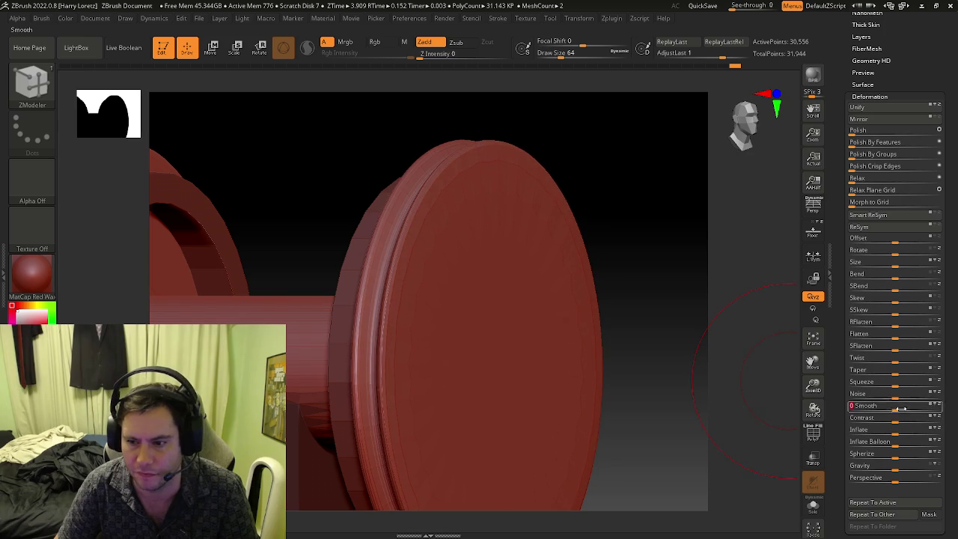
pyautogui.moveTo(902, 405); pyautogui.dragTo(943, 410)
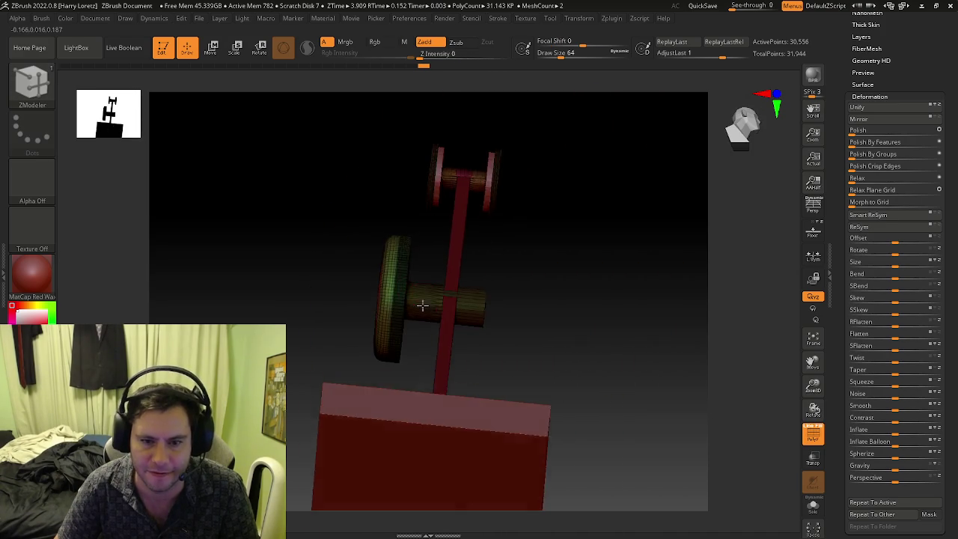
# Orbit and zoom around the axle and discs, toggling the wireframe overlay.
pyautogui.moveTo(422, 306)
pyautogui.mouseDown(button='right')
pyautogui.moveTo(382, 317)
pyautogui.moveTo(444, 299)
pyautogui.mouseUp(button='right')
pyautogui.hotkey('shift', 'f')
pyautogui.moveTo(507, 249)
pyautogui.mouseDown(button='right')
pyautogui.moveTo(510, 310)
pyautogui.moveTo(494, 300)
pyautogui.moveTo(510, 309)
pyautogui.moveTo(470, 385)
pyautogui.moveTo(484, 344)
pyautogui.moveTo(535, 337)
pyautogui.moveTo(560, 216)
pyautogui.moveTo(479, 341)
pyautogui.moveTo(442, 327)
pyautogui.moveTo(377, 263)
pyautogui.moveTo(434, 267)
pyautogui.moveTo(391, 299)
pyautogui.moveTo(441, 176)
pyautogui.mouseUp(button='right')
pyautogui.hotkey('shift', 'f')
pyautogui.hotkey('shift', 'f')
pyautogui.press('b')
pyautogui.press('z')
pyautogui.press('m')
pyautogui.moveTo(326, 227)
pyautogui.keyDown('alt'); pyautogui.mouseDown(button='right')
pyautogui.moveTo(387, 229)
pyautogui.moveTo(400, 177)
pyautogui.moveTo(352, 177)
pyautogui.moveTo(309, 199)
pyautogui.moveTo(395, 197)
pyautogui.moveTo(439, 240)
pyautogui.mouseUp(button='right'); pyautogui.keyUp('alt')
pyautogui.hotkey('shift', 'f')
pyautogui.hotkey('shift', 'f')
pyautogui.hotkey('shift', 'f')
pyautogui.hotkey('shift', 'f')
pyautogui.press('b')
pyautogui.press('z')
pyautogui.press('m')
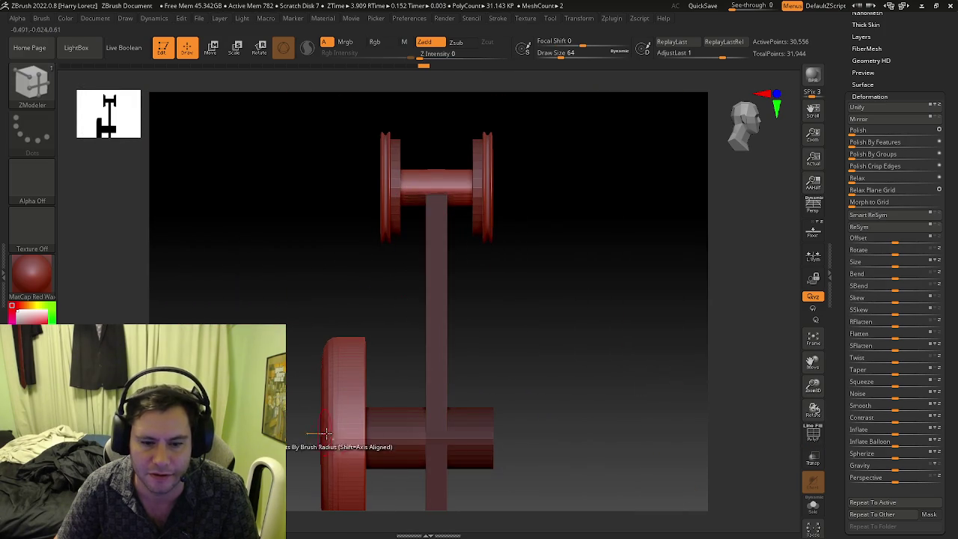
pyautogui.moveTo(325, 432)
pyautogui.mouseDown(button='right')
pyautogui.moveTo(377, 399)
pyautogui.moveTo(389, 373)
pyautogui.moveTo(357, 363)
pyautogui.moveTo(445, 424)
pyautogui.moveTo(422, 429)
pyautogui.moveTo(613, 238)
pyautogui.moveTo(439, 419)
pyautogui.mouseUp(button='right')
pyautogui.press('b')
pyautogui.press('m')
pyautogui.press('p')
pyautogui.hotkey('shift', 'f')
pyautogui.press('b')
pyautogui.press('z')
pyautogui.press('m')
pyautogui.hotkey('shift', 'f')
pyautogui.press('b')
pyautogui.press('m')
pyautogui.press('p')
pyautogui.press('b')
pyautogui.press('z')
pyautogui.press('m')
pyautogui.press('b')
pyautogui.press('m')
pyautogui.press('p')
# Zoom deep into the smoothed disc face and render a BPR preview.
pyautogui.moveTo(406, 306)
pyautogui.keyDown('alt'); pyautogui.mouseDown(button='right')
pyautogui.moveTo(437, 376)
pyautogui.moveTo(384, 363)
pyautogui.moveTo(436, 342)
pyautogui.mouseUp(button='right'); pyautogui.keyUp('alt')
pyautogui.press('b')
pyautogui.press('z')
pyautogui.press('m')
pyautogui.press('b')
pyautogui.press('m')
pyautogui.press('p')
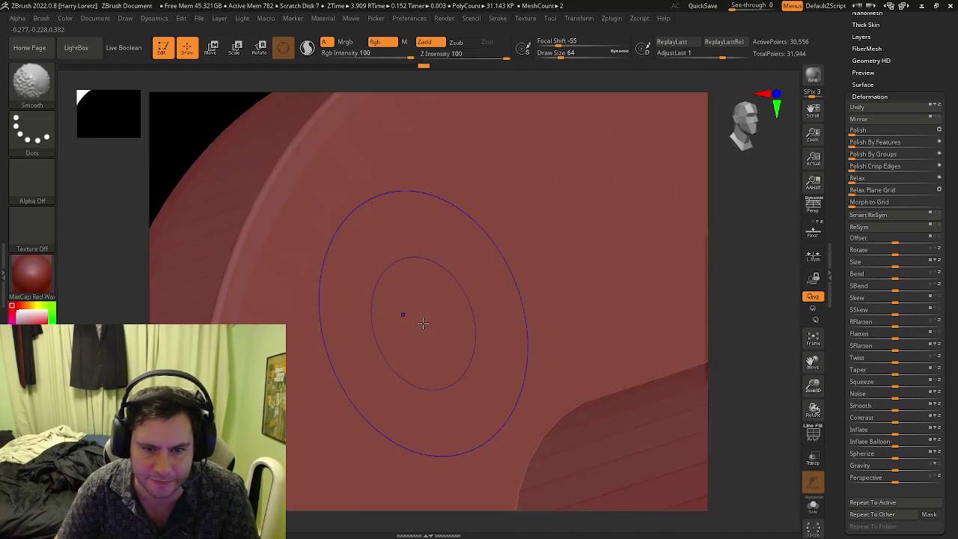
pyautogui.hotkey('shift', 'f')
pyautogui.hotkey('shift', 'f')
pyautogui.press('b')
pyautogui.press('z')
pyautogui.press('m')
pyautogui.moveTo(455, 310); pyautogui.dragTo(505, 278, button='right')
pyautogui.click(814, 77)
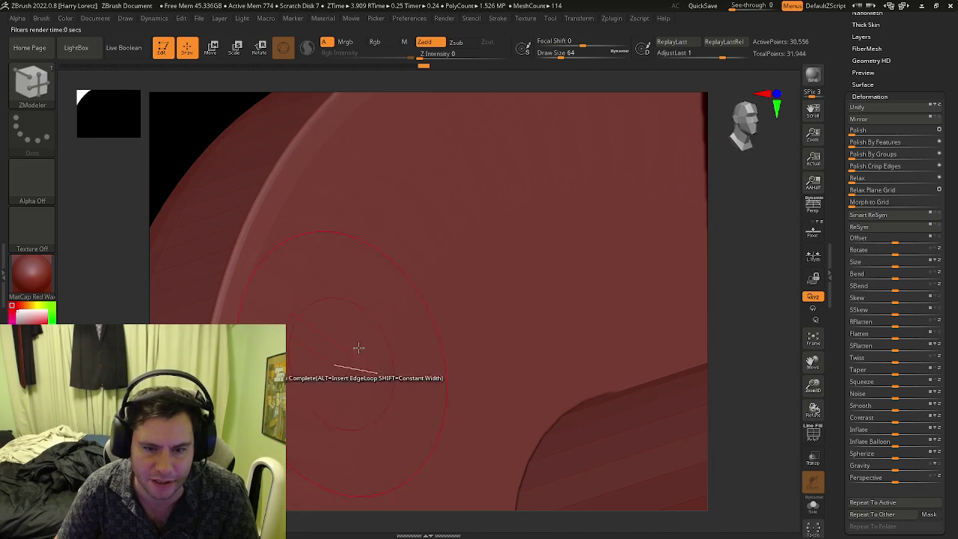
# Zoom out, mask part of the disc, and undo back to the low-resolution arm.
pyautogui.moveTo(515, 279)
pyautogui.mouseDown(button='right')
pyautogui.moveTo(424, 342)
pyautogui.moveTo(380, 320)
pyautogui.mouseUp(button='right')
pyautogui.keyDown('ctrl'); pyautogui.moveTo(380, 320); pyautogui.dragTo(447, 400); pyautogui.keyUp('ctrl')
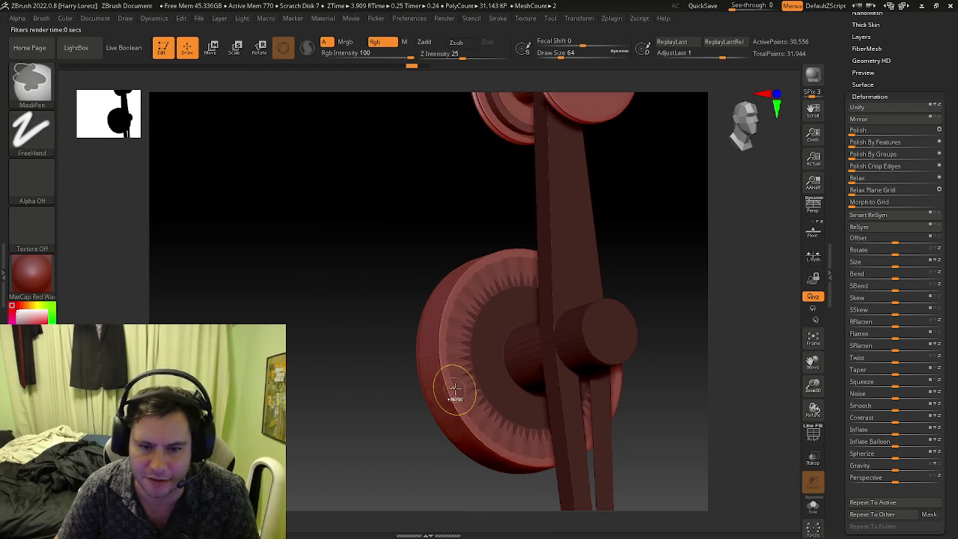
pyautogui.moveTo(455, 380)
pyautogui.mouseDown(button='right')
pyautogui.moveTo(487, 406)
pyautogui.moveTo(484, 349)
pyautogui.moveTo(505, 355)
pyautogui.mouseUp(button='right')
pyautogui.hotkey('ctrl', 'z')
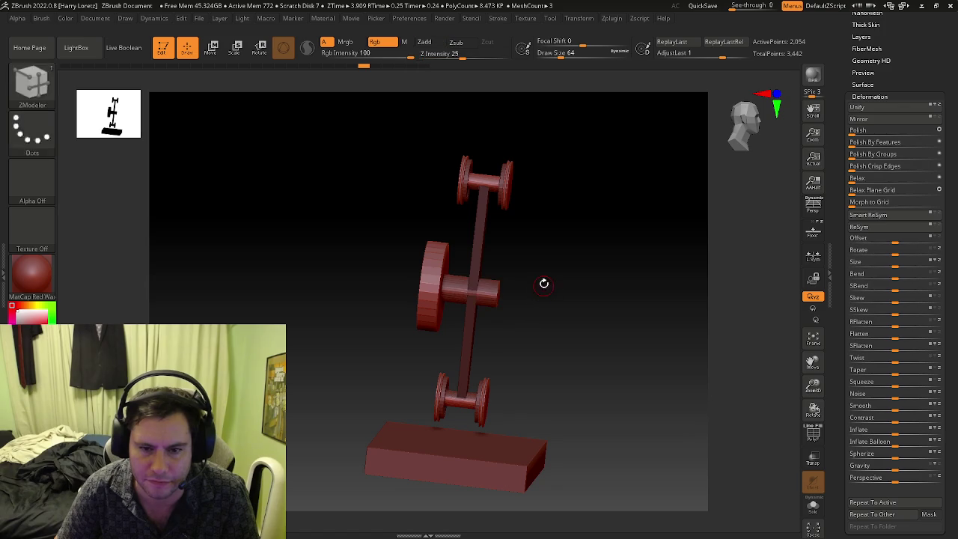
# Snap to front view, rotate the red gear-wheel tower, frame it, and show PolyF colours.
pyautogui.keyDown('shift'); pyautogui.moveTo(544, 283); pyautogui.dragTo(523, 258, button='right'); pyautogui.keyUp('shift')
pyautogui.hotkey('ctrl', 'z')
pyautogui.hotkey('ctrl', 'z')
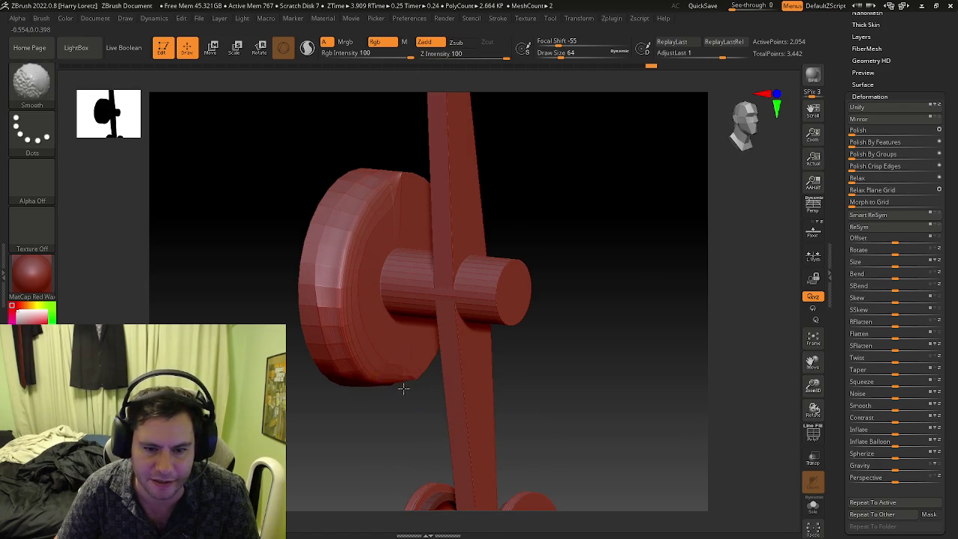
pyautogui.hotkey('ctrl', 'z')
pyautogui.hotkey('ctrl', 'z')
pyautogui.hotkey('ctrl', 'z')
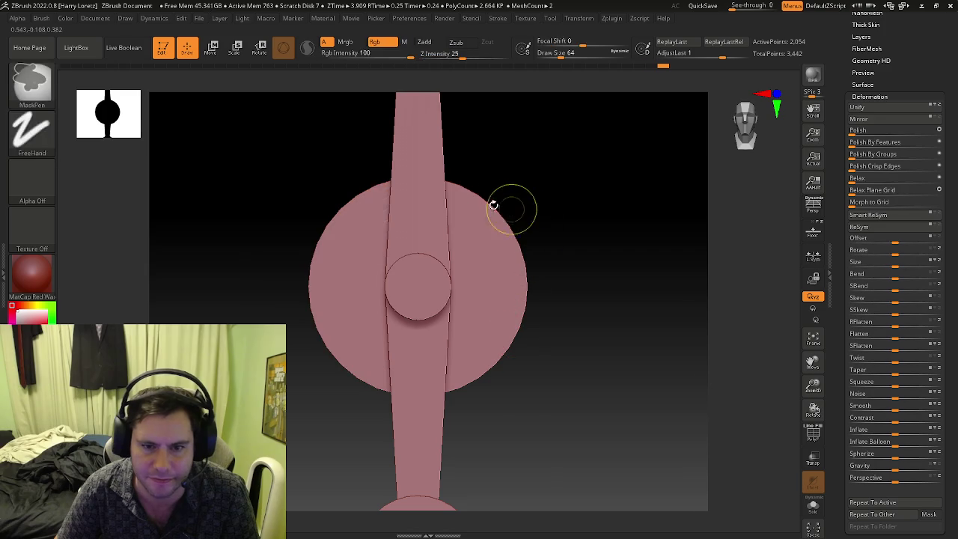
pyautogui.press('shift')
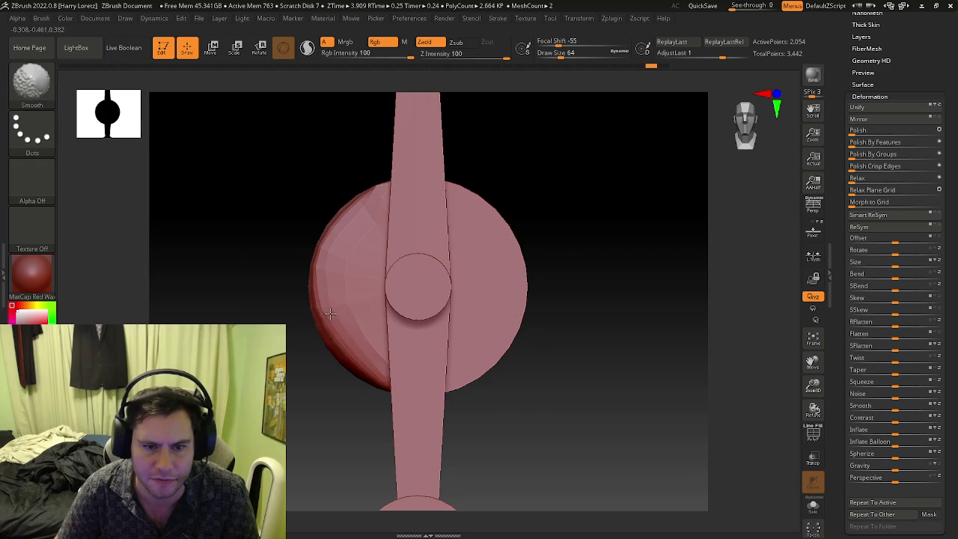
pyautogui.moveTo(289, 267)
pyautogui.mouseDown()
pyautogui.moveTo(418, 312)
pyautogui.moveTo(288, 316)
pyautogui.moveTo(471, 280)
pyautogui.mouseUp()
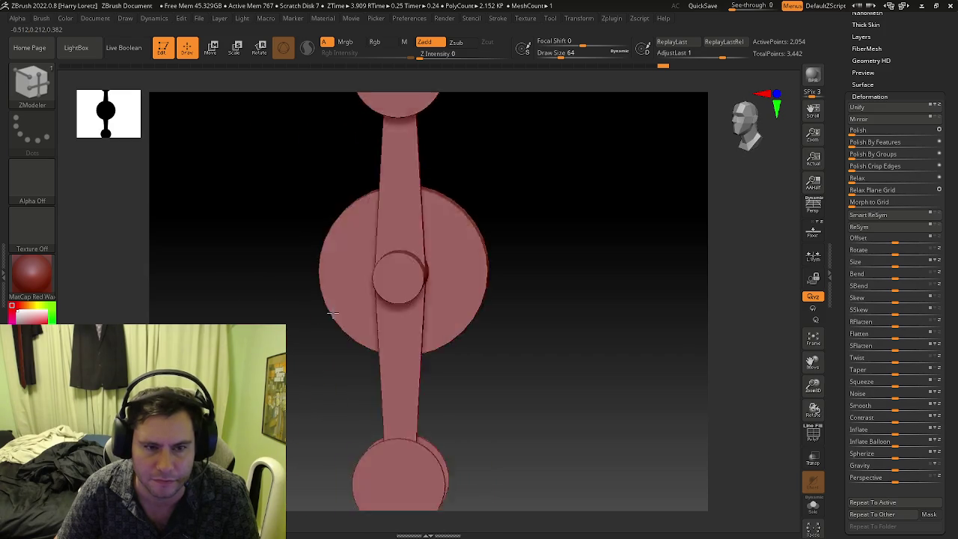
pyautogui.press('f')
pyautogui.hotkey('shift', 'f')
pyautogui.moveTo(421, 272)
pyautogui.mouseDown()
pyautogui.moveTo(449, 251)
pyautogui.moveTo(219, 25)
pyautogui.mouseUp()
# Save the project as Zipper in A:\ZBRUSH\Zbrush_Projects\Circus.
pyautogui.click(202, 20)
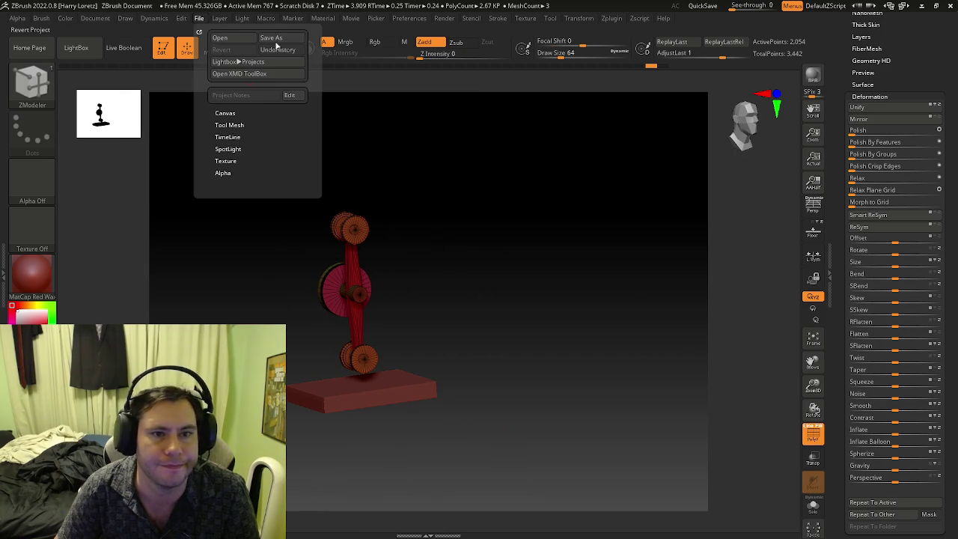
pyautogui.click(275, 41)
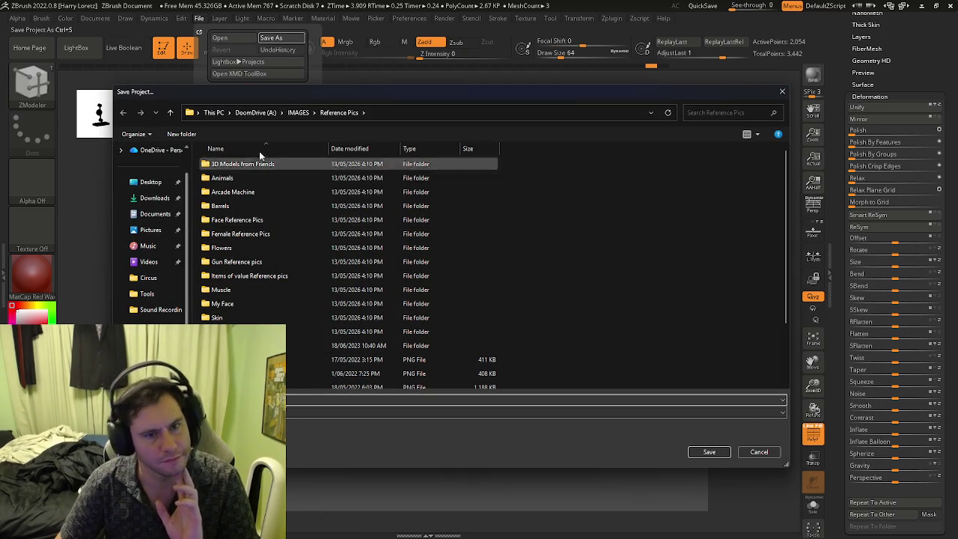
pyautogui.click(252, 113)
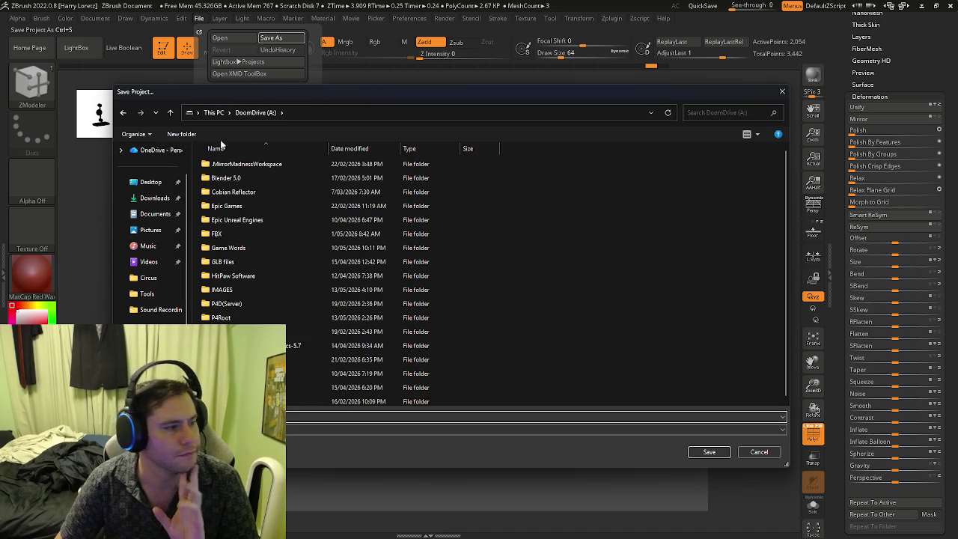
pyautogui.scroll(-1, 300, 344)
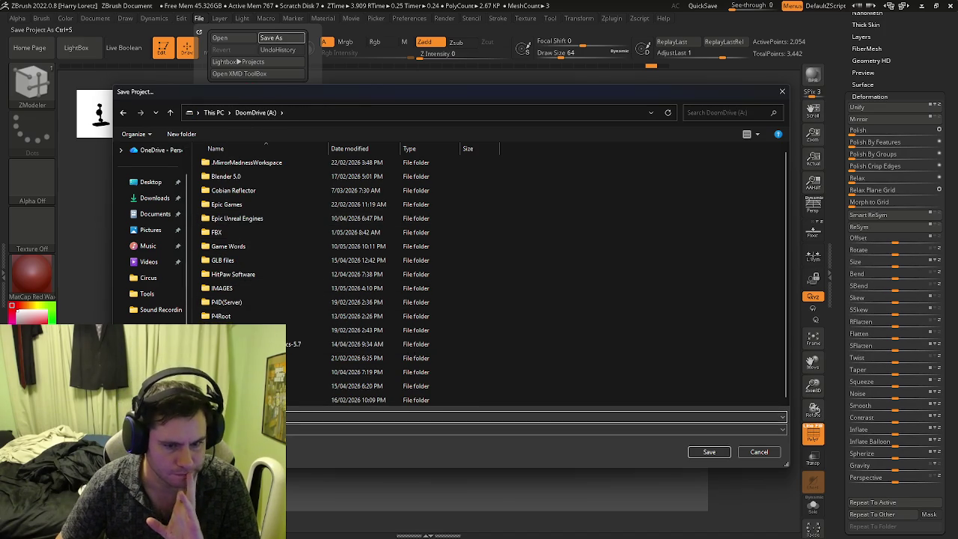
pyautogui.doubleClick(219, 385)
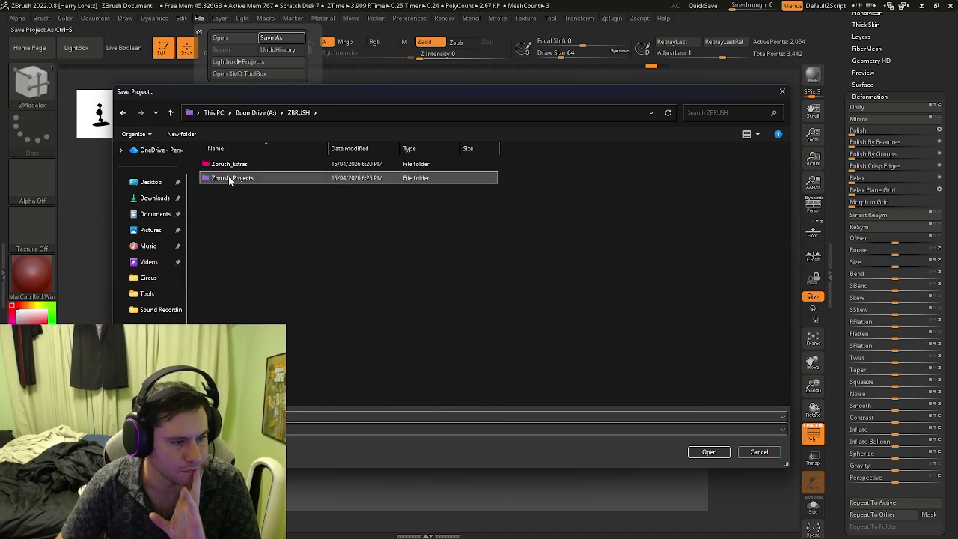
pyautogui.doubleClick(228, 176)
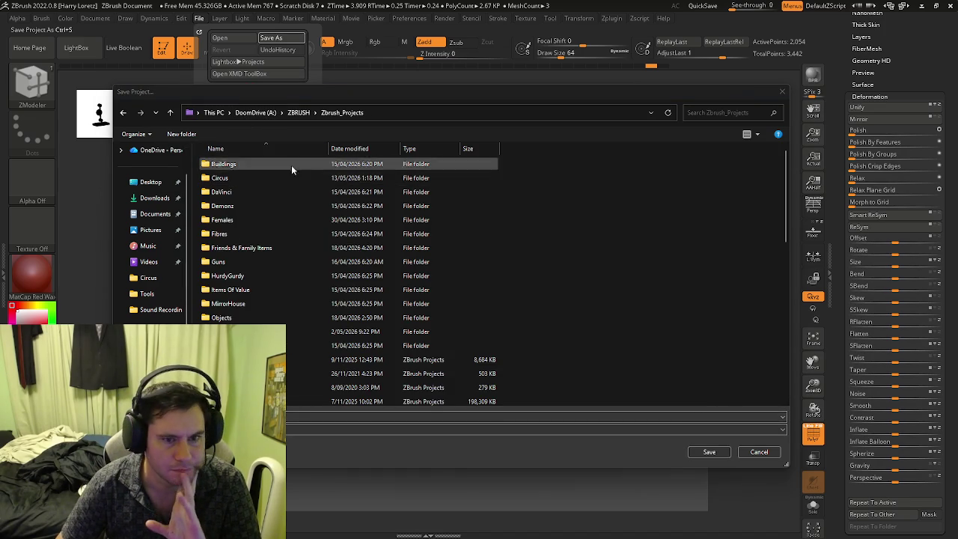
pyautogui.doubleClick(258, 178)
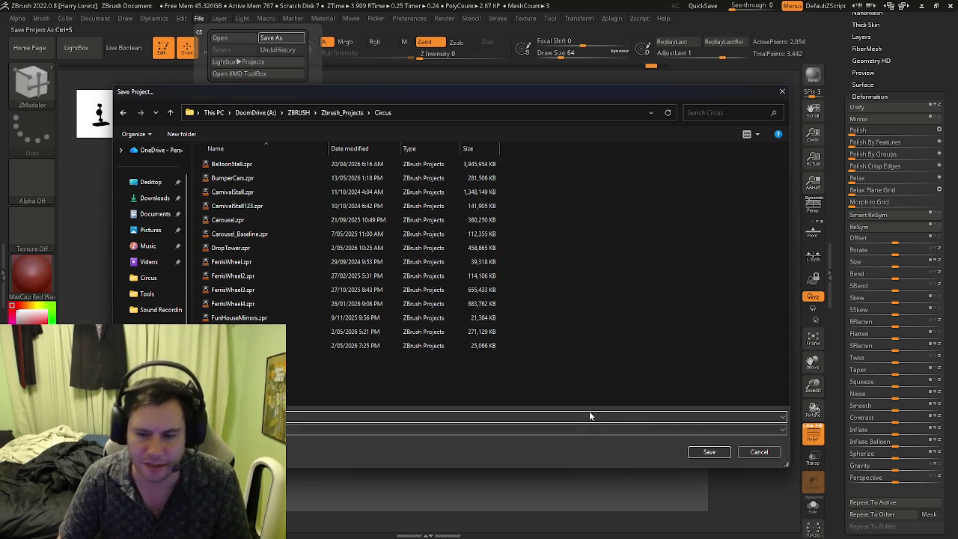
pyautogui.click(707, 453)
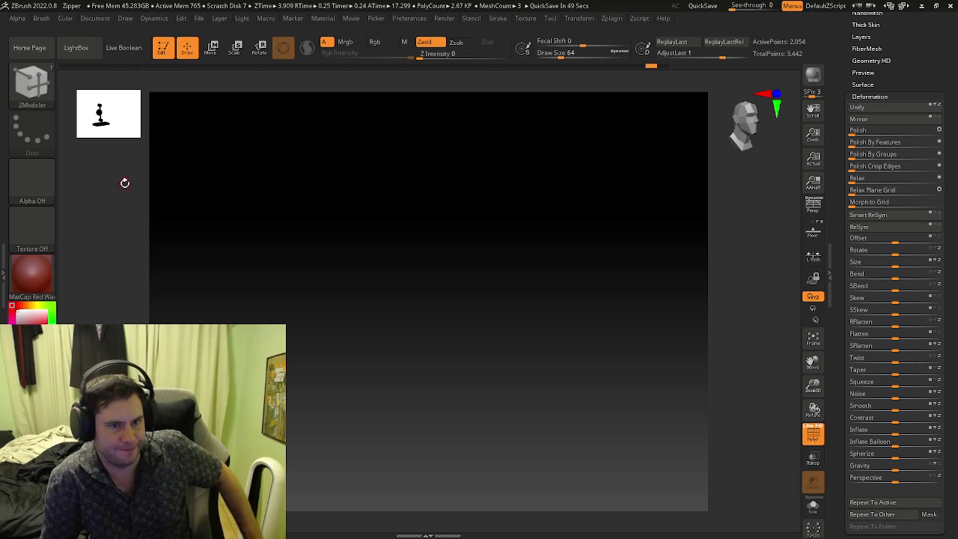
# Load DropTower.zpr from the Circus folder, getting past the Closing Project prompt.
pyautogui.click(199, 18)
pyautogui.click(226, 39)
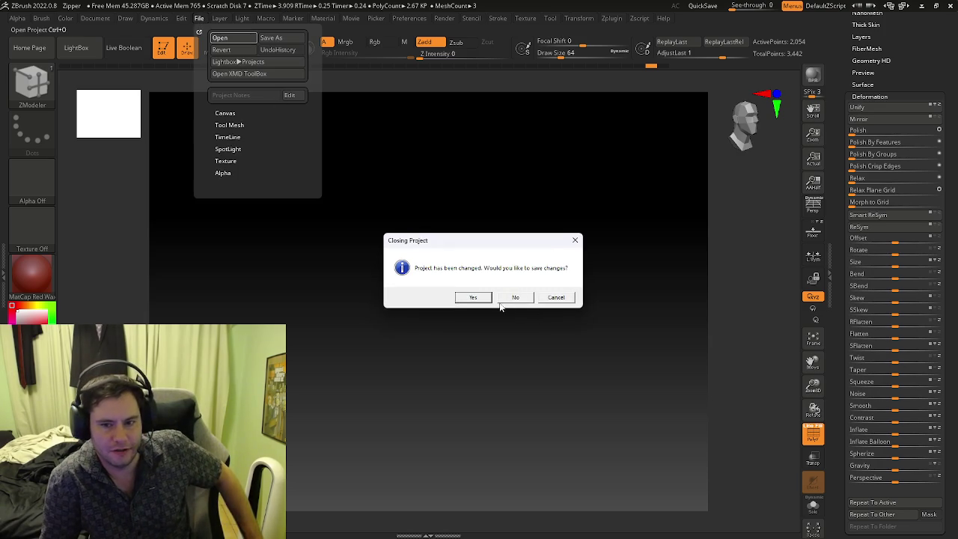
pyautogui.click(573, 241)
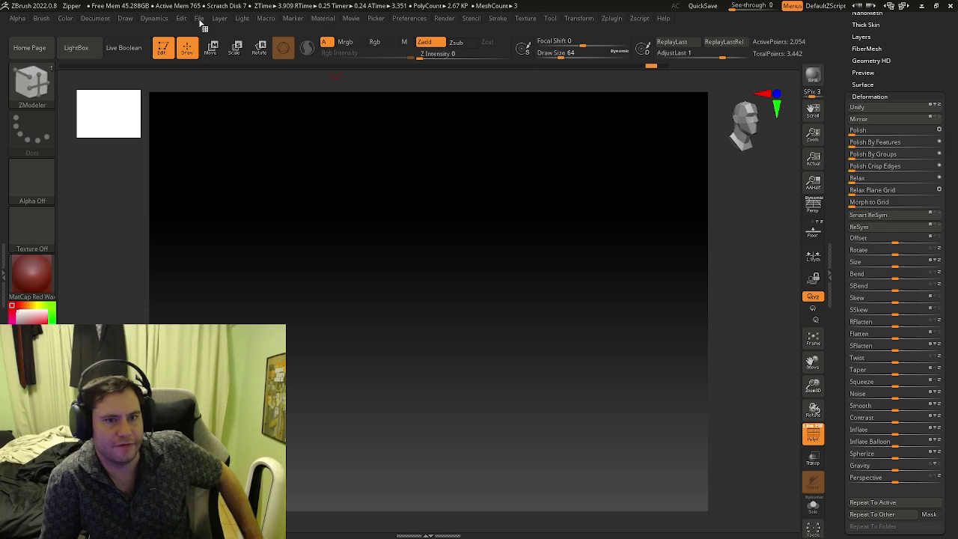
pyautogui.click(200, 24)
pyautogui.click(199, 18)
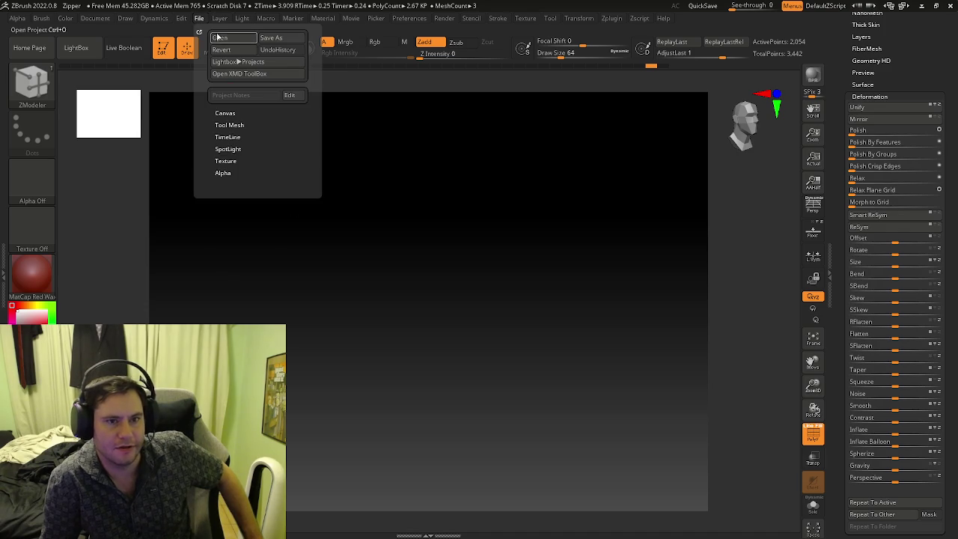
pyautogui.click(219, 37)
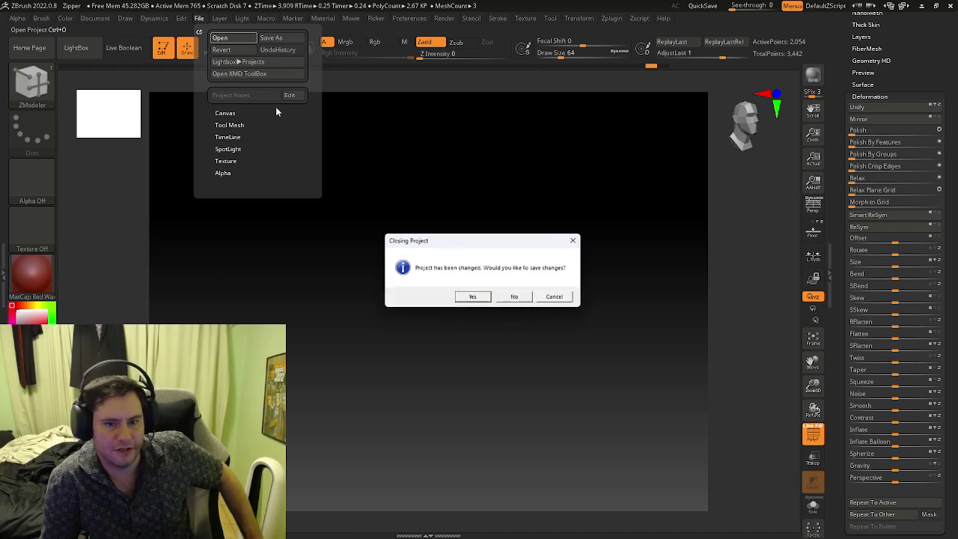
pyautogui.click(575, 240)
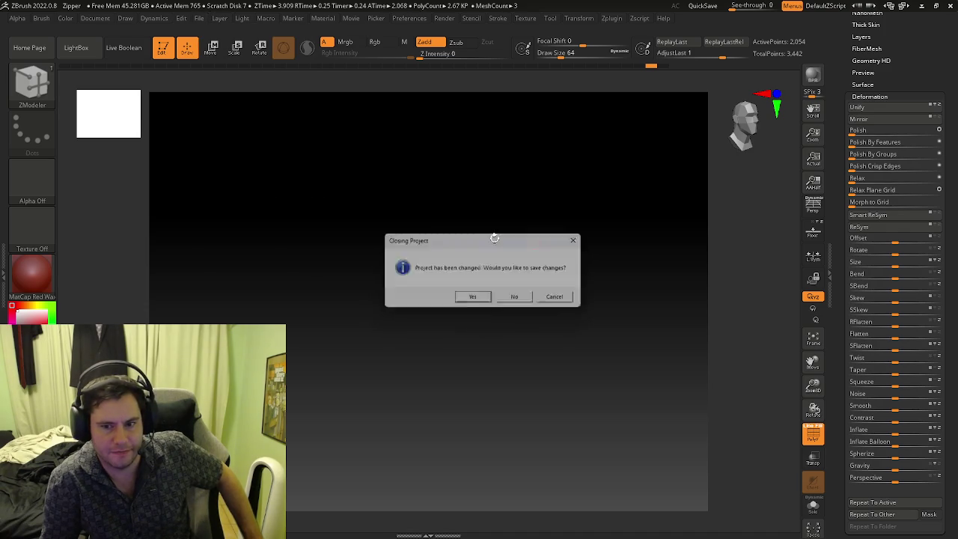
pyautogui.click(207, 17)
pyautogui.click(218, 38)
pyautogui.click(506, 298)
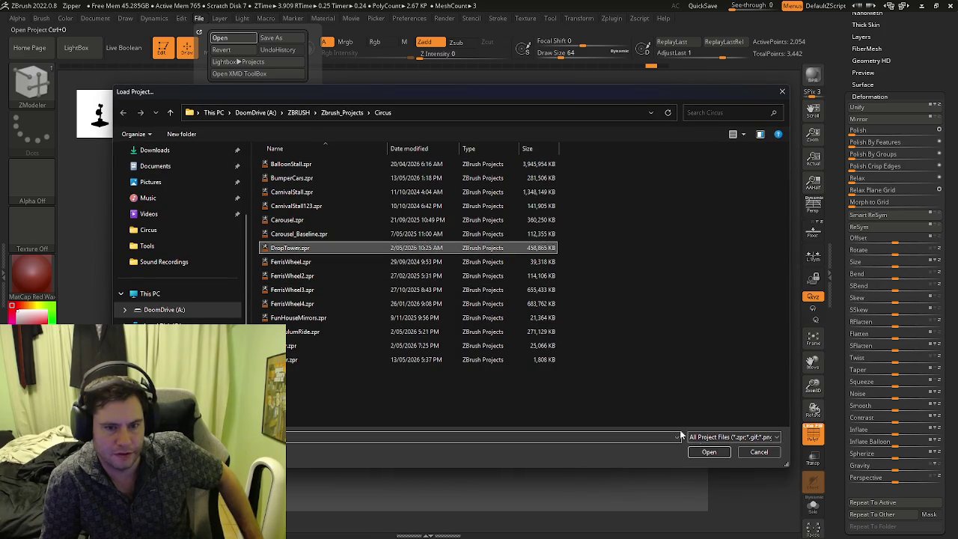
pyautogui.click(708, 451)
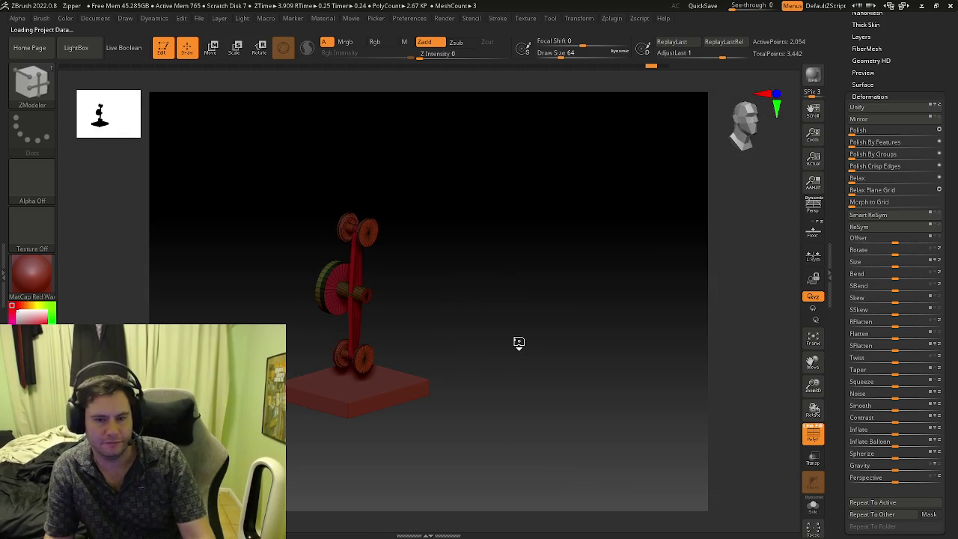
# Frame the DropTower and orbit and zoom around its seat ring at the pole base.
pyautogui.press('f')
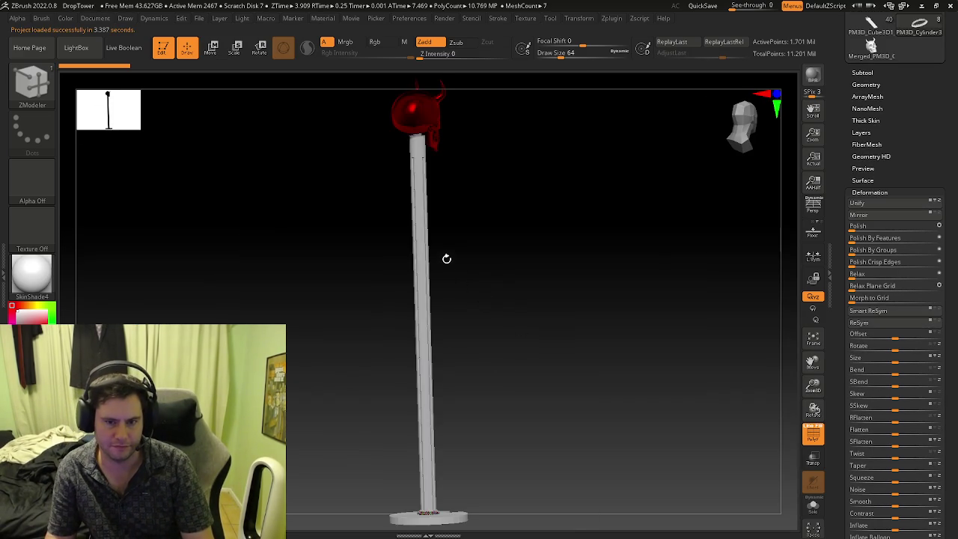
pyautogui.moveTo(447, 259)
pyautogui.mouseDown()
pyautogui.moveTo(453, 267)
pyautogui.moveTo(406, 261)
pyautogui.moveTo(417, 263)
pyautogui.mouseUp()
pyautogui.press('shift')
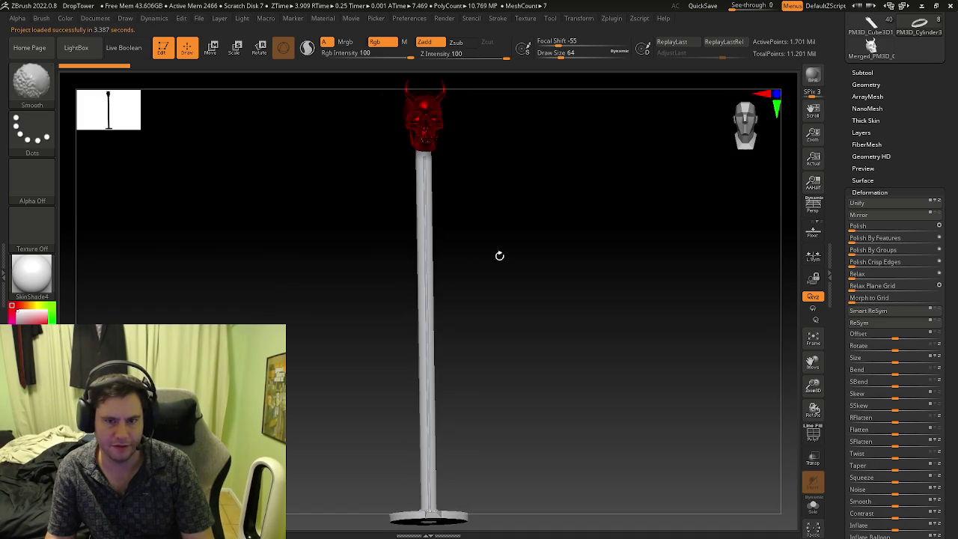
pyautogui.moveTo(493, 305)
pyautogui.mouseDown()
pyautogui.moveTo(489, 339)
pyautogui.moveTo(472, 346)
pyautogui.moveTo(483, 286)
pyautogui.moveTo(506, 288)
pyautogui.moveTo(475, 342)
pyautogui.moveTo(449, 352)
pyautogui.mouseUp()
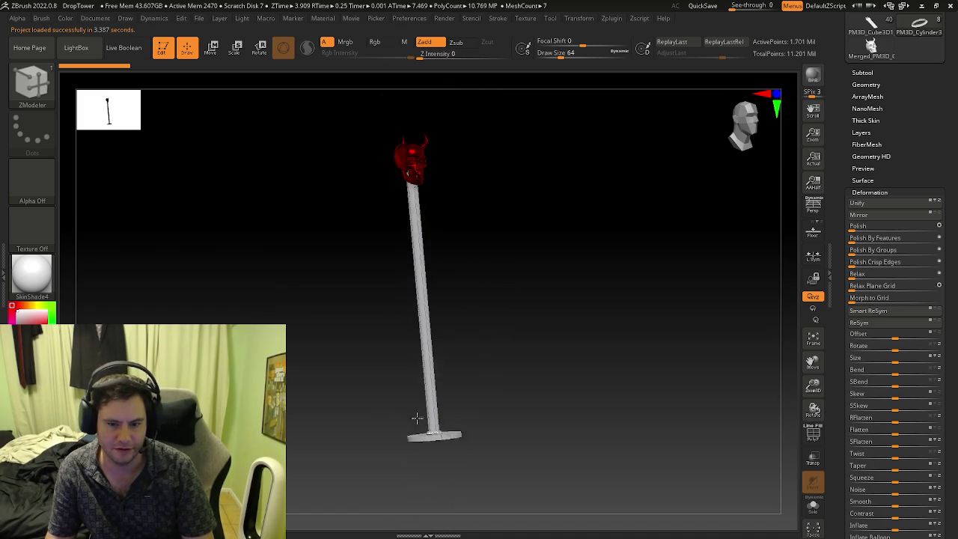
pyautogui.moveTo(449, 352)
pyautogui.keyDown('ctrl'); pyautogui.mouseDown(button='right')
pyautogui.moveTo(562, 452)
pyautogui.moveTo(616, 438)
pyautogui.moveTo(588, 408)
pyautogui.mouseUp(button='right'); pyautogui.keyUp('ctrl')
pyautogui.moveTo(588, 407); pyautogui.dragTo(538, 449)
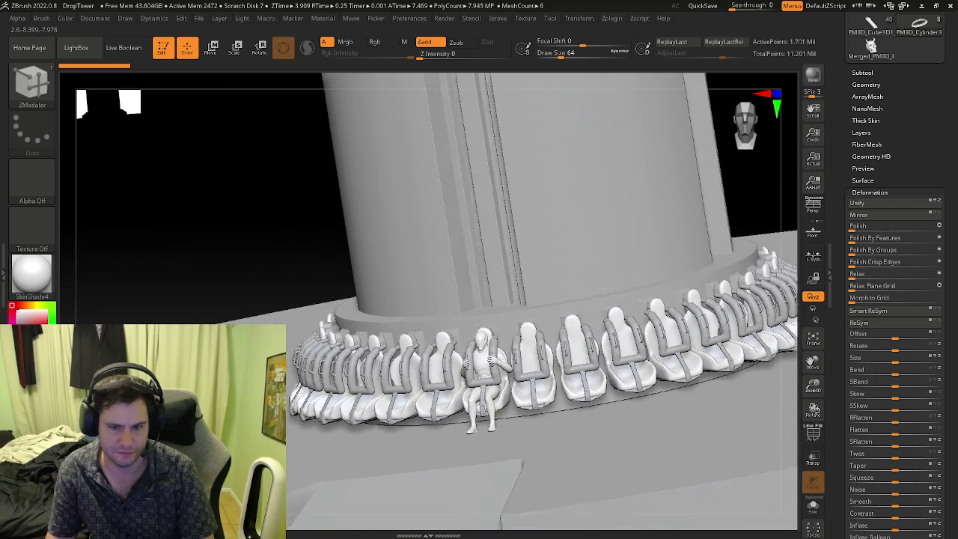
pyautogui.moveTo(522, 464); pyautogui.dragTo(501, 361, button='right')
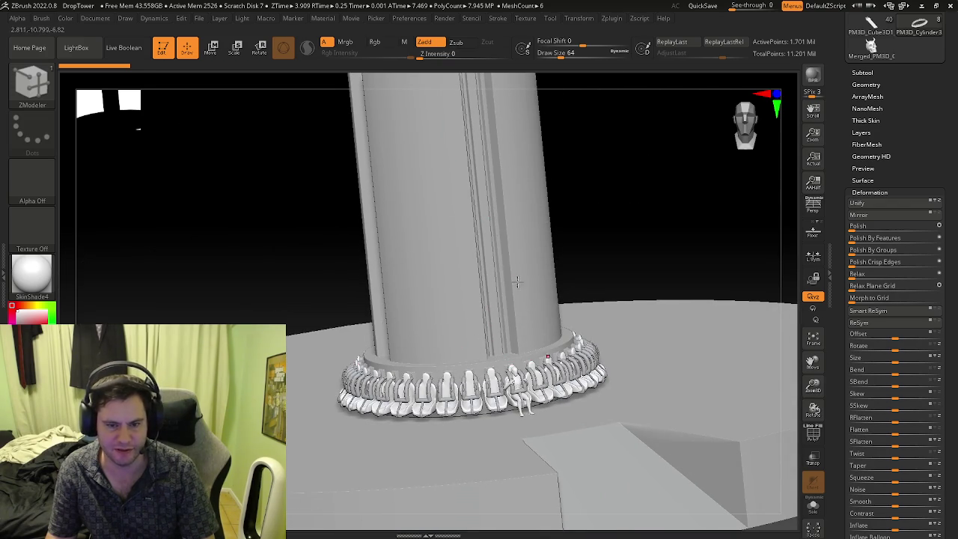
pyautogui.moveTo(555, 302)
pyautogui.mouseDown(button='right')
pyautogui.moveTo(548, 329)
pyautogui.moveTo(612, 357)
pyautogui.moveTo(513, 334)
pyautogui.moveTo(517, 350)
pyautogui.moveTo(474, 324)
pyautogui.moveTo(517, 310)
pyautogui.moveTo(491, 321)
pyautogui.moveTo(364, 321)
pyautogui.moveTo(642, 364)
pyautogui.moveTo(255, 156)
pyautogui.mouseUp(button='right')
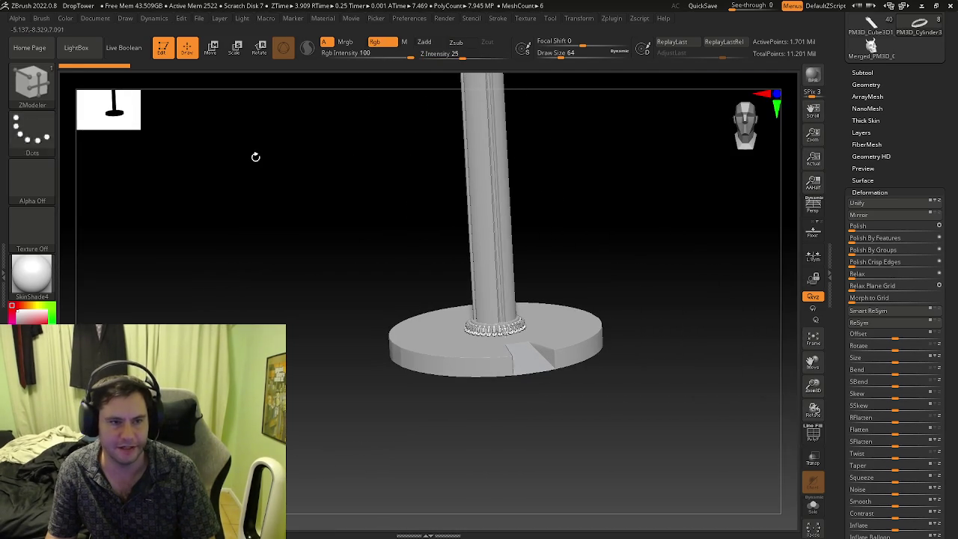
pyautogui.click(200, 18)
# Load FerrisWheel4.zpr from the Circus folder, dismissing the save-changes prompt.
pyautogui.click(233, 38)
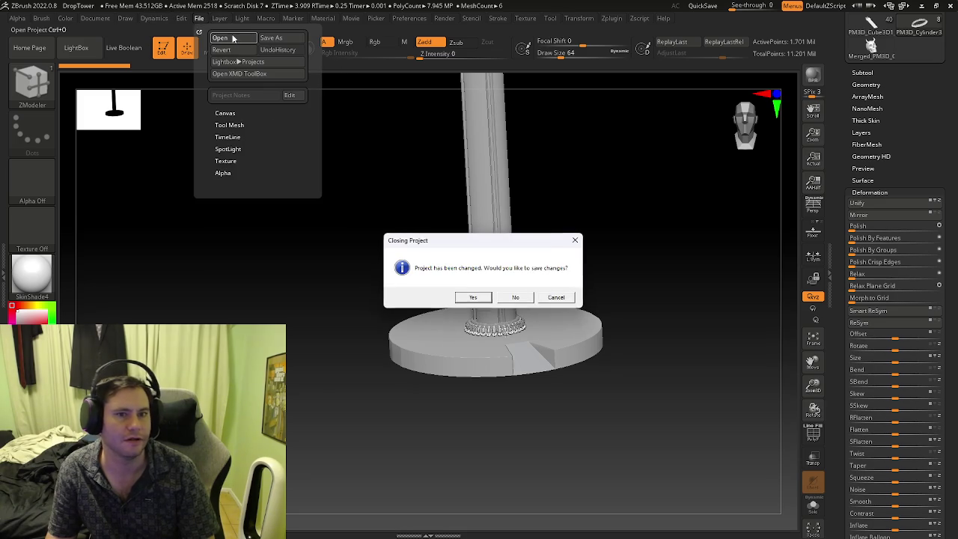
pyautogui.click(514, 298)
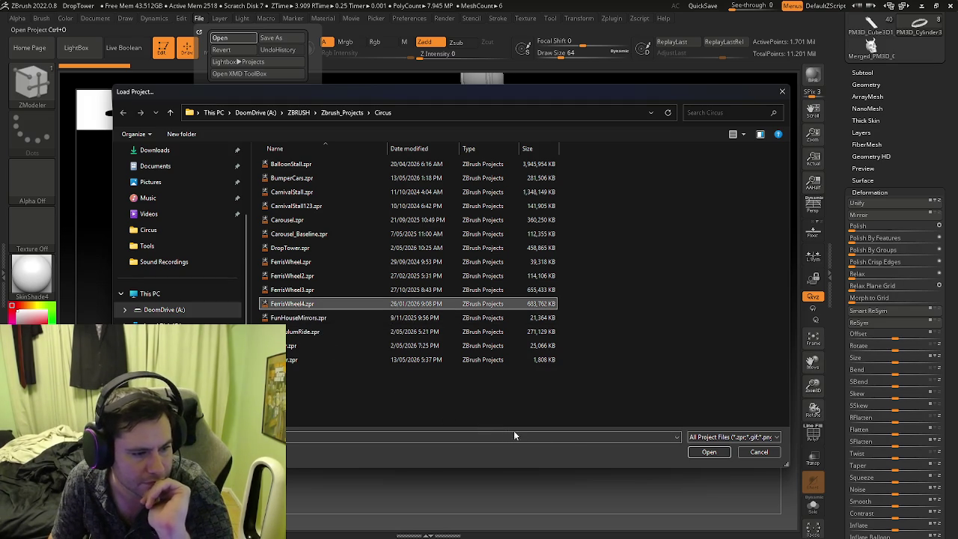
pyautogui.click(709, 452)
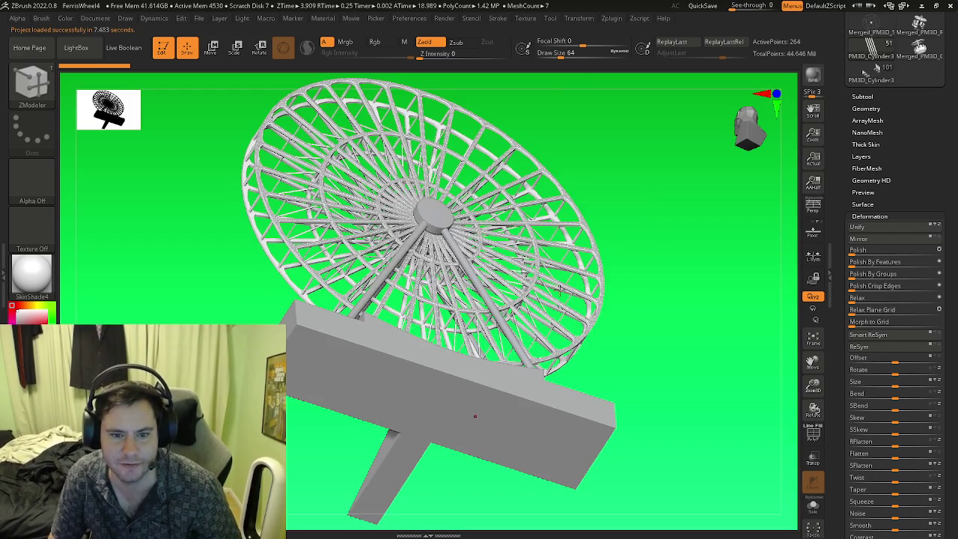
# Orbit the Ferris wheel to a frontal view that also shows its pillar and base.
pyautogui.moveTo(559, 287)
pyautogui.mouseDown()
pyautogui.moveTo(446, 410)
pyautogui.moveTo(457, 409)
pyautogui.mouseUp()
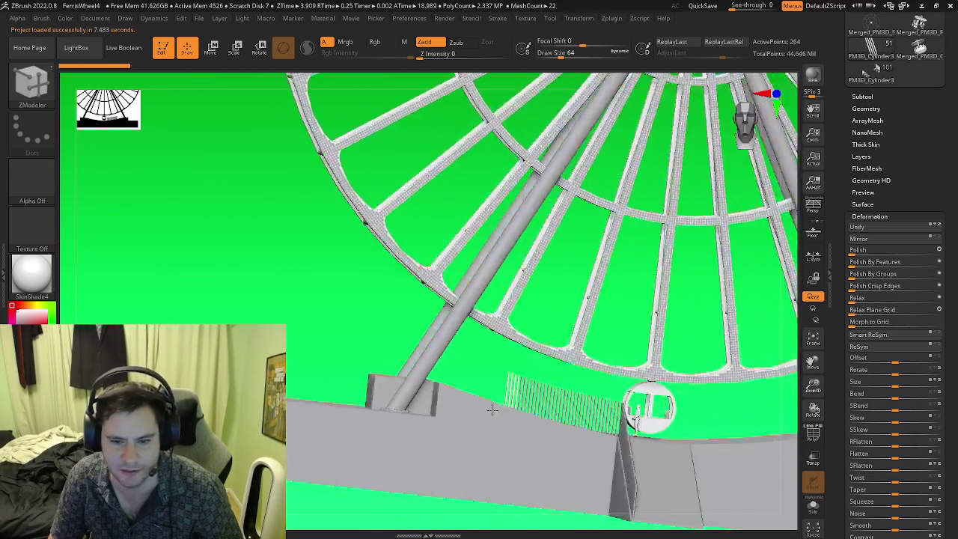
pyautogui.moveTo(456, 410)
pyautogui.mouseDown()
pyautogui.moveTo(540, 389)
pyautogui.moveTo(436, 383)
pyautogui.mouseUp()
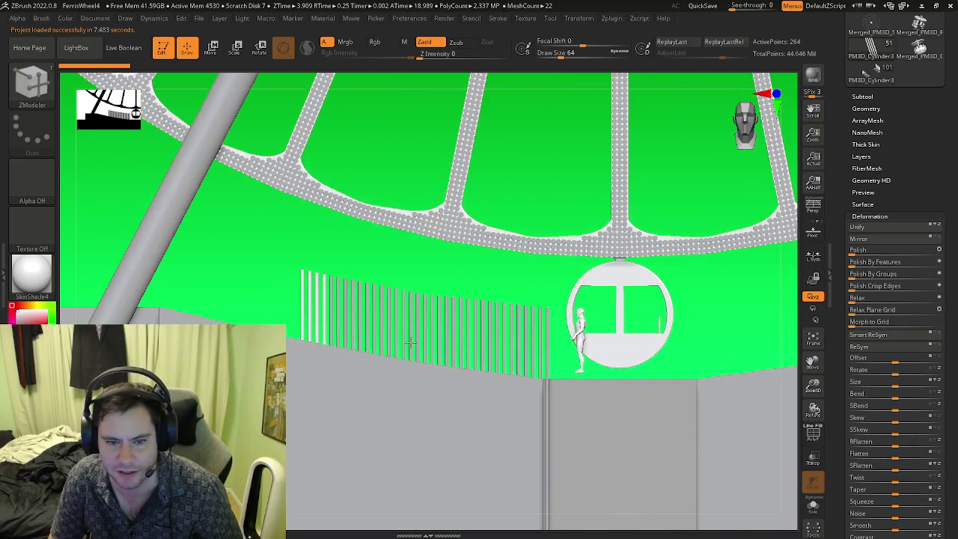
pyautogui.moveTo(306, 271); pyautogui.dragTo(577, 285)
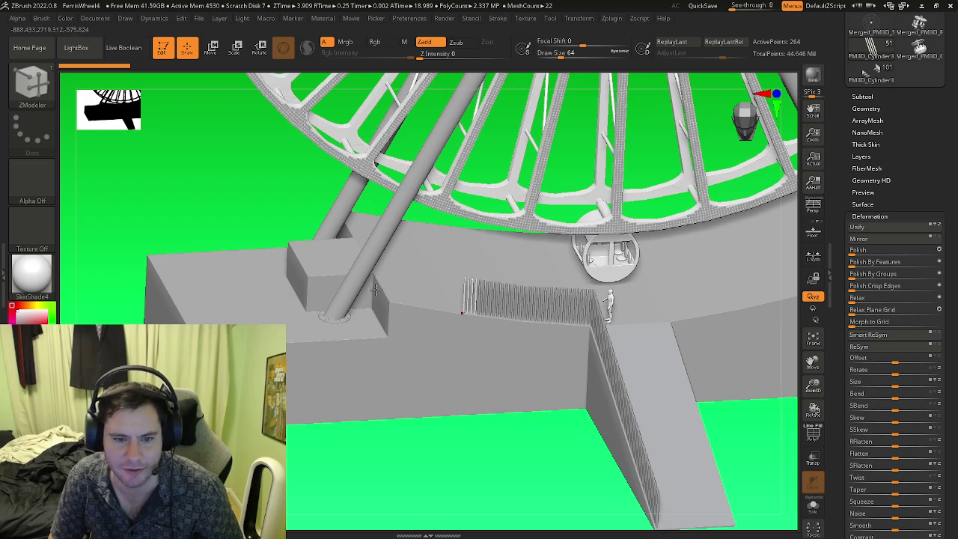
pyautogui.moveTo(420, 288)
pyautogui.mouseDown()
pyautogui.moveTo(367, 261)
pyautogui.moveTo(227, 305)
pyautogui.moveTo(530, 462)
pyautogui.moveTo(494, 340)
pyautogui.moveTo(368, 243)
pyautogui.mouseUp()
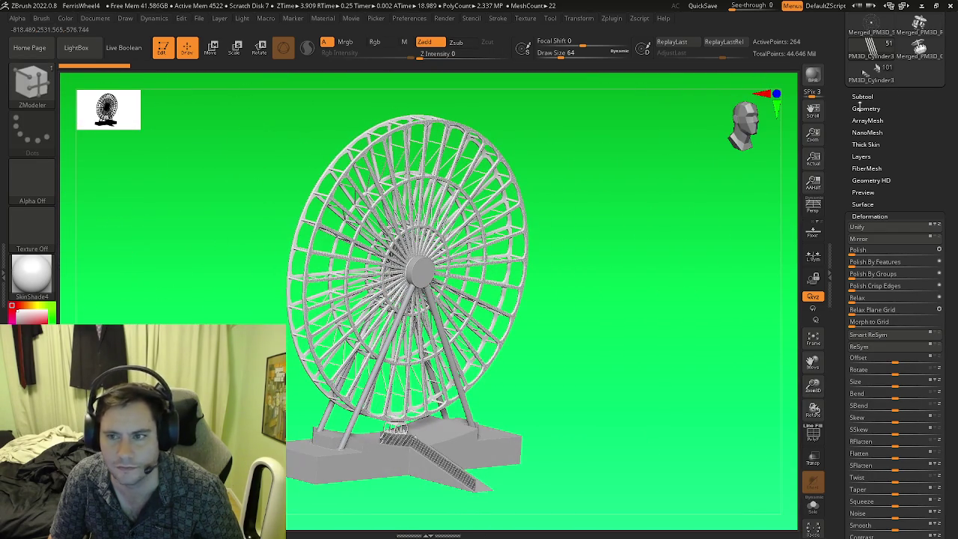
# Render a shadowed BPR preview and zoom in close on the wheel rim.
pyautogui.click(808, 73)
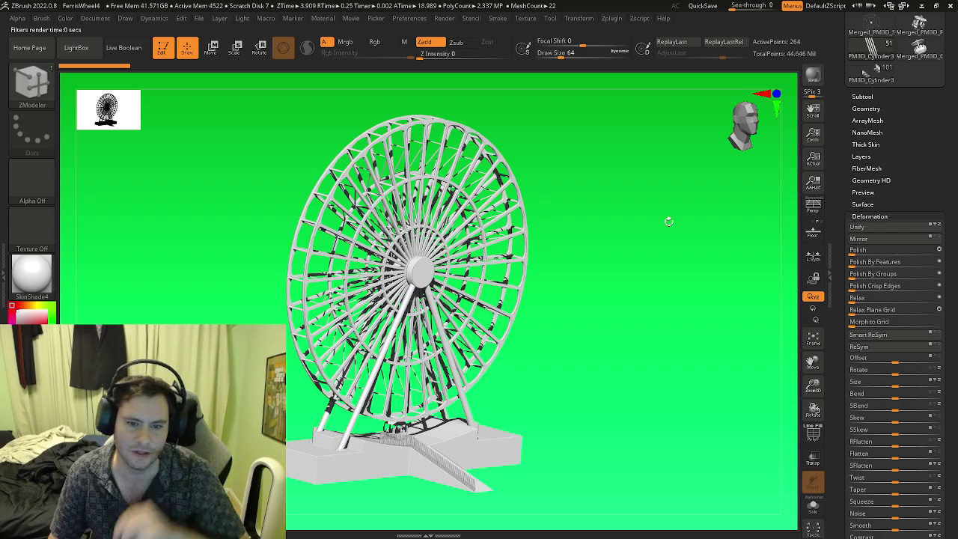
pyautogui.keyDown('alt'); pyautogui.moveTo(415, 321); pyautogui.dragTo(346, 249); pyautogui.keyUp('alt')
pyautogui.press('b')
pyautogui.press('z')
pyautogui.press('m')
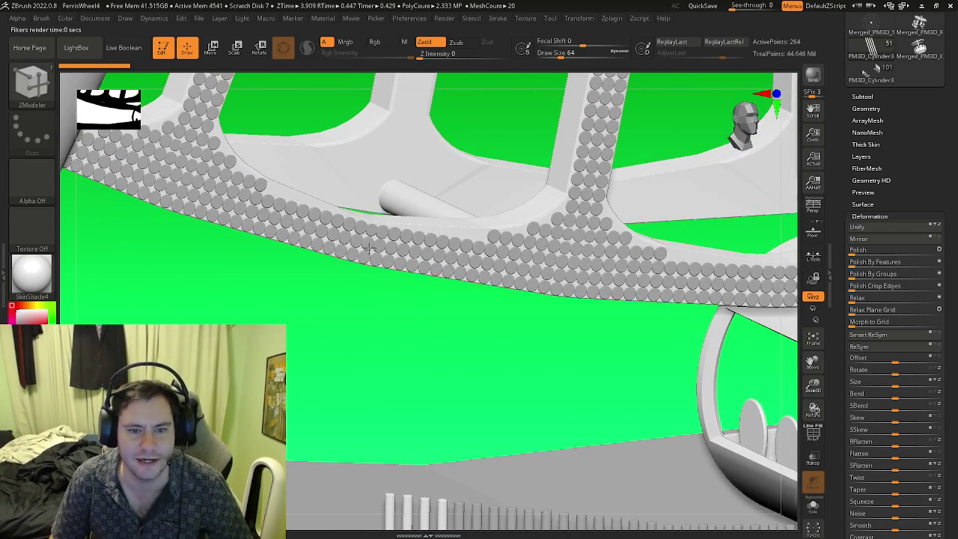
# Zoom back out to the whole wheel, then start opening another project from the File menu.
pyautogui.moveTo(369, 249)
pyautogui.keyDown('ctrl'); pyautogui.mouseDown(button='right')
pyautogui.moveTo(460, 307)
pyautogui.moveTo(419, 187)
pyautogui.mouseUp(button='right'); pyautogui.keyUp('ctrl')
pyautogui.press('b')
pyautogui.press('z')
pyautogui.press('m')
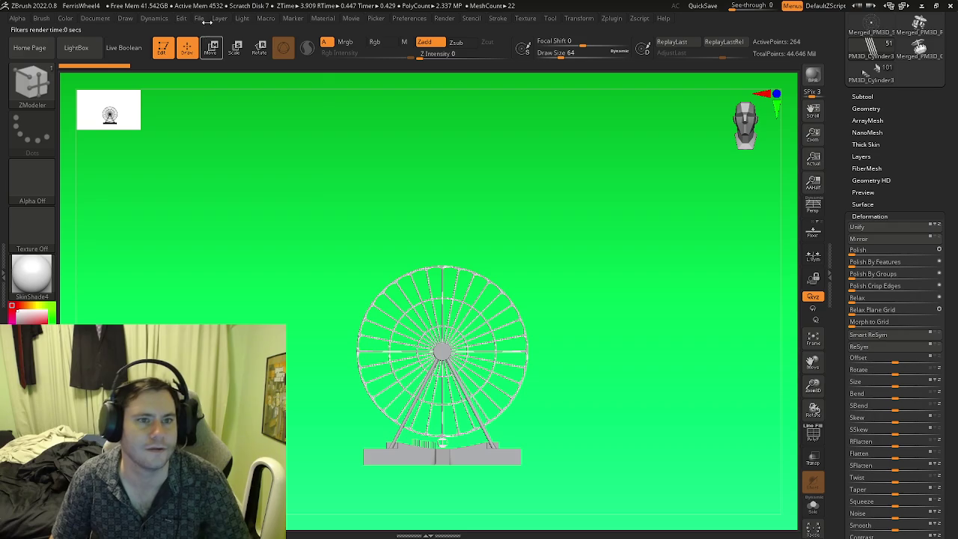
pyautogui.click(199, 19)
pyautogui.click(220, 37)
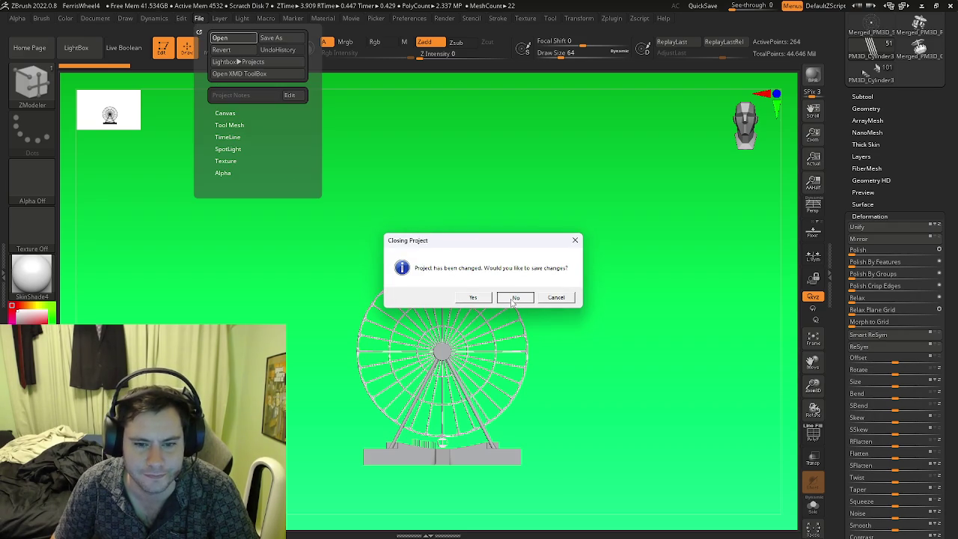
# Discard the Ferris wheel changes and open BumperCars.zpr from the Circus folder.
pyautogui.click(515, 298)
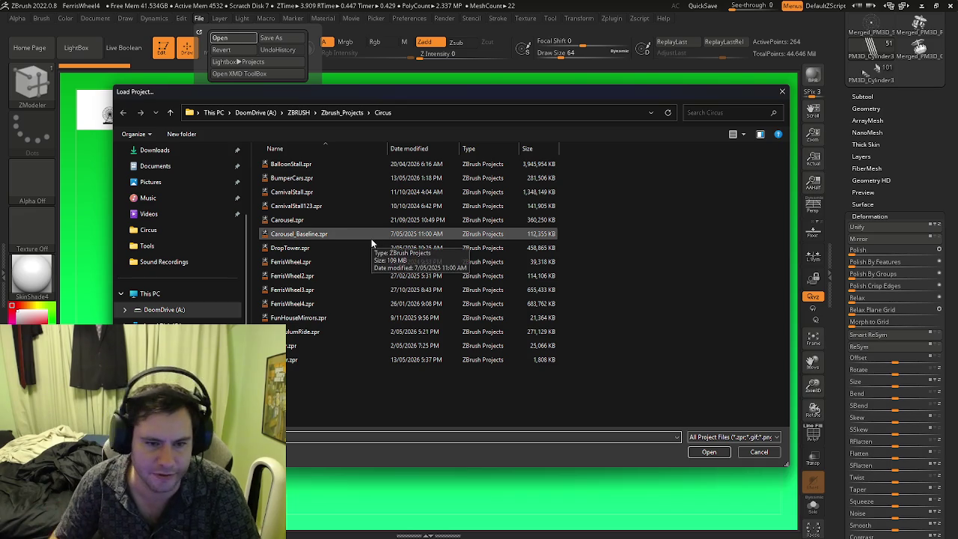
pyautogui.click(310, 179)
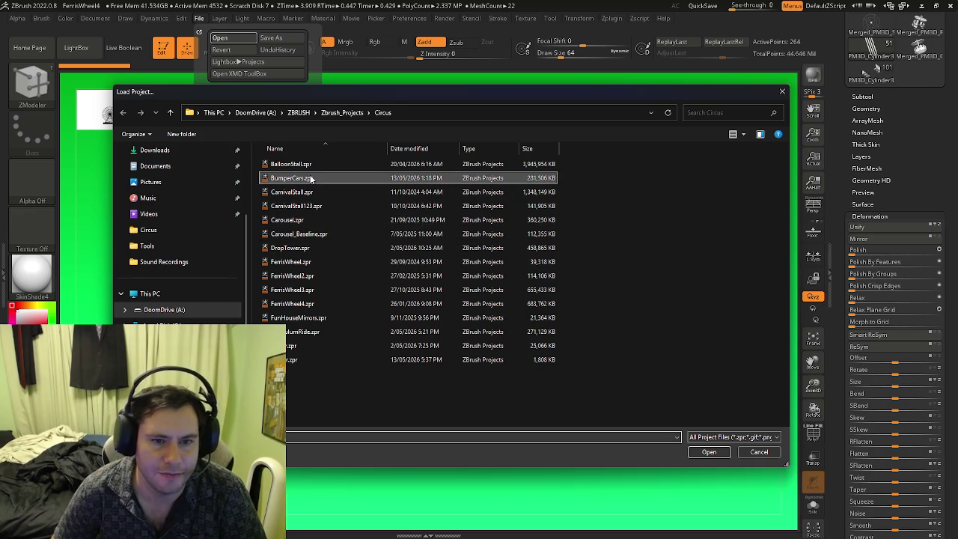
pyautogui.click(709, 453)
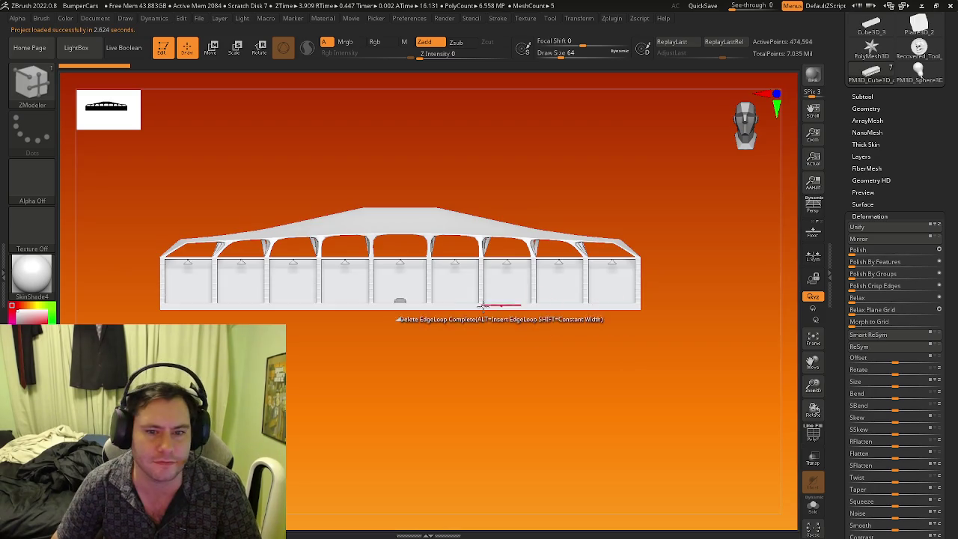
# Orbit the arena building with polygroup colours shown, zooming in on its side.
pyautogui.moveTo(492, 306)
pyautogui.mouseDown()
pyautogui.moveTo(499, 328)
pyautogui.moveTo(475, 316)
pyautogui.mouseUp()
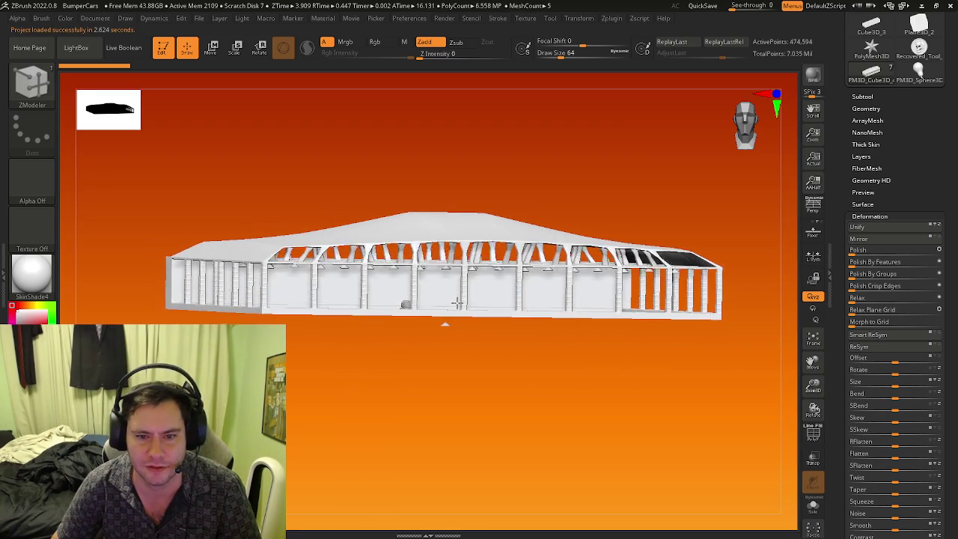
pyautogui.hotkey('shift', 'f')
pyautogui.hotkey('shift', 'f')
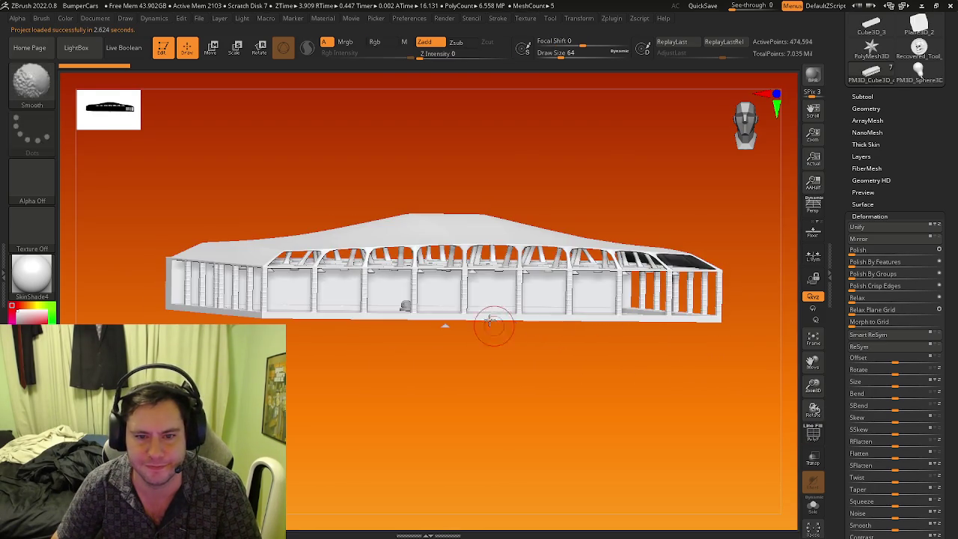
pyautogui.moveTo(534, 334)
pyautogui.mouseDown()
pyautogui.moveTo(492, 291)
pyautogui.moveTo(460, 302)
pyautogui.moveTo(480, 314)
pyautogui.mouseUp()
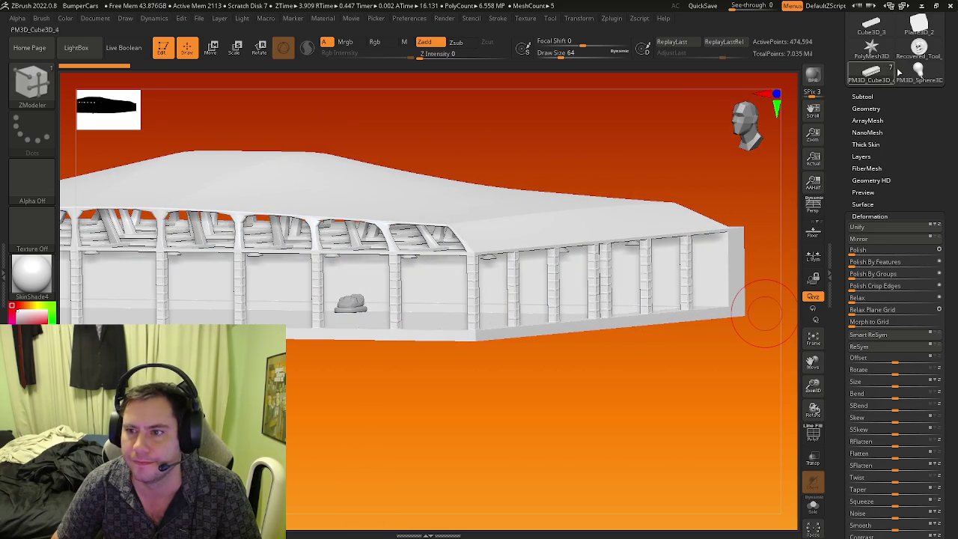
# Switch to the bumper car model and select PM3D_Cylinder3D_7 in the Subtool list.
pyautogui.click(871, 26)
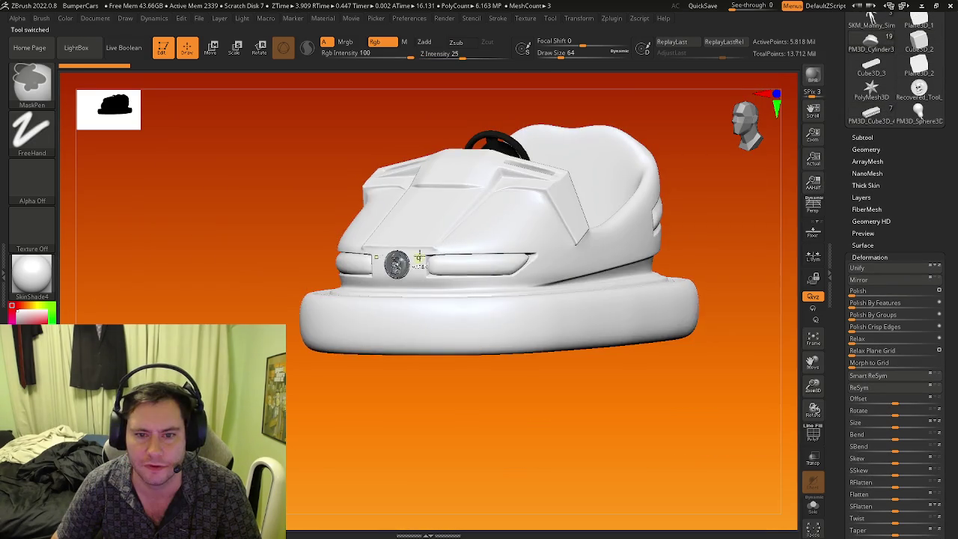
pyautogui.moveTo(493, 271)
pyautogui.mouseDown()
pyautogui.moveTo(432, 291)
pyautogui.moveTo(509, 361)
pyautogui.moveTo(449, 334)
pyautogui.mouseUp()
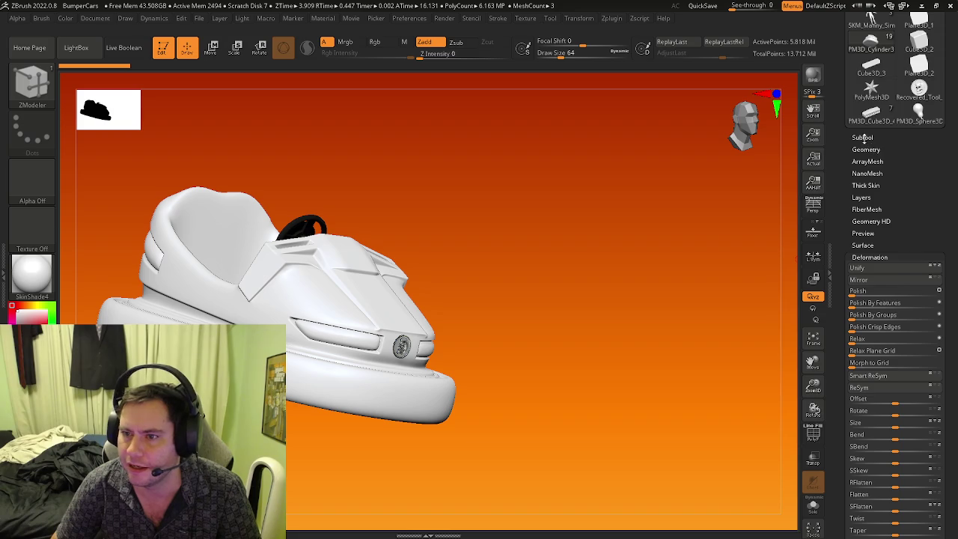
pyautogui.click(862, 138)
pyautogui.click(865, 116)
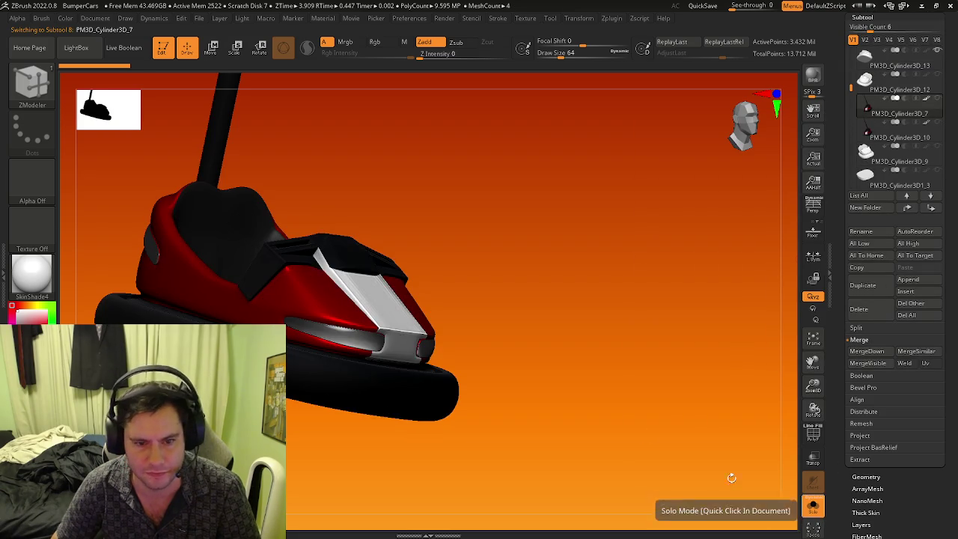
# Turn on Solo mode and orbit the isolated car part to a front view.
pyautogui.click(813, 507)
pyautogui.moveTo(599, 360)
pyautogui.mouseDown()
pyautogui.moveTo(552, 359)
pyautogui.moveTo(553, 338)
pyautogui.moveTo(367, 307)
pyautogui.moveTo(427, 259)
pyautogui.moveTo(408, 177)
pyautogui.mouseUp()
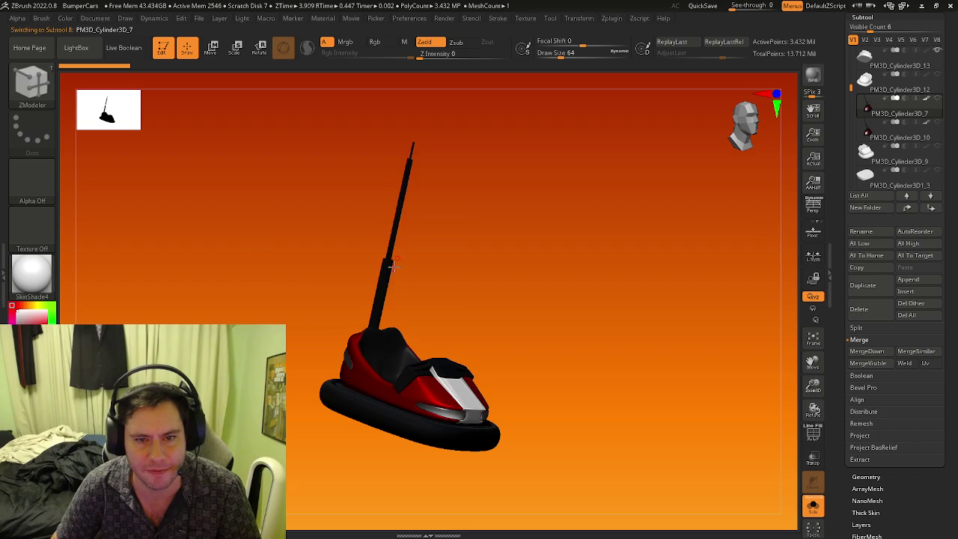
pyautogui.moveTo(392, 266)
pyautogui.mouseDown()
pyautogui.moveTo(412, 321)
pyautogui.moveTo(480, 289)
pyautogui.mouseUp()
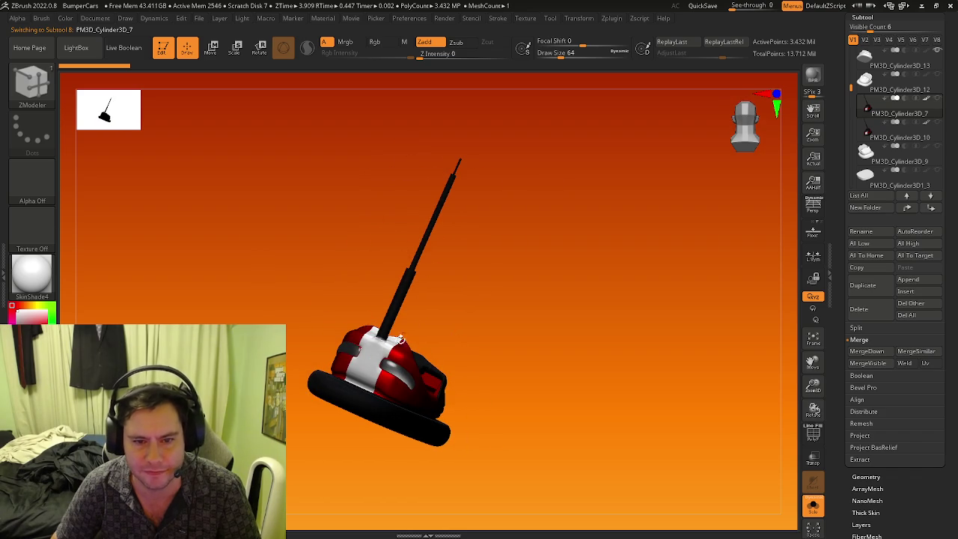
pyautogui.moveTo(442, 169)
pyautogui.mouseDown()
pyautogui.moveTo(344, 232)
pyautogui.moveTo(306, 274)
pyautogui.moveTo(491, 378)
pyautogui.moveTo(452, 324)
pyautogui.moveTo(460, 395)
pyautogui.moveTo(454, 344)
pyautogui.moveTo(427, 336)
pyautogui.moveTo(499, 348)
pyautogui.mouseUp()
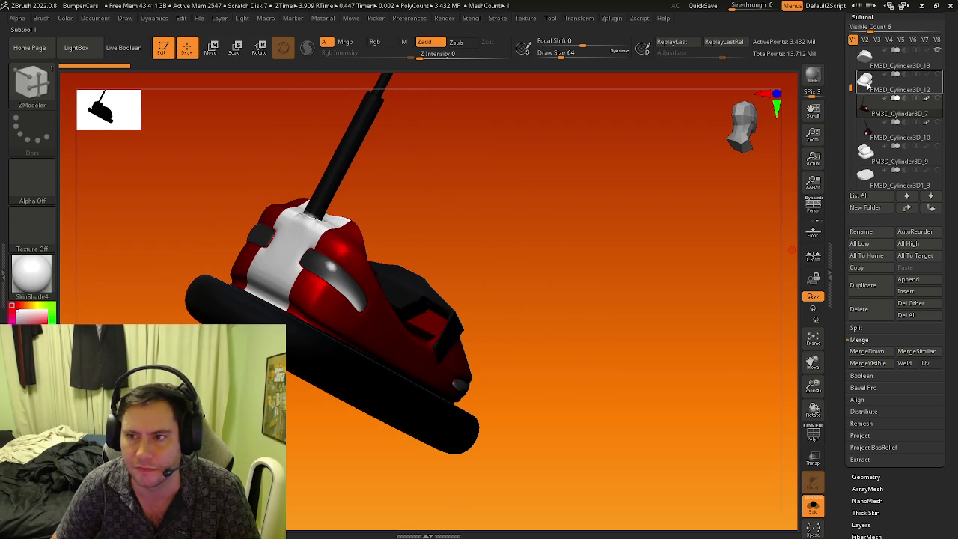
# Step through subtools PM3D_Cylinder3D_12, _9 and _13, rotating each one.
pyautogui.click(865, 82)
pyautogui.moveTo(558, 295); pyautogui.dragTo(584, 230)
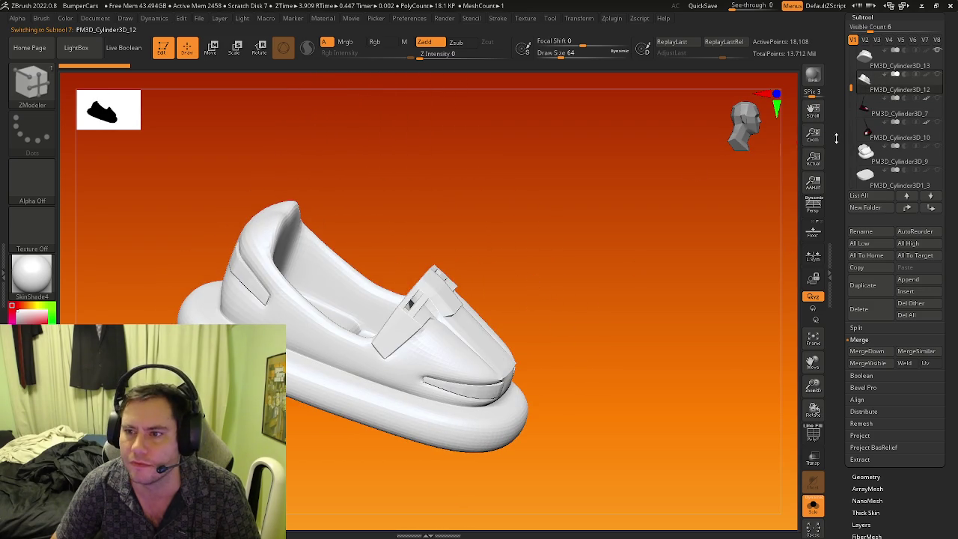
pyautogui.click(866, 152)
pyautogui.moveTo(569, 382)
pyautogui.mouseDown()
pyautogui.moveTo(515, 379)
pyautogui.moveTo(832, 143)
pyautogui.mouseUp()
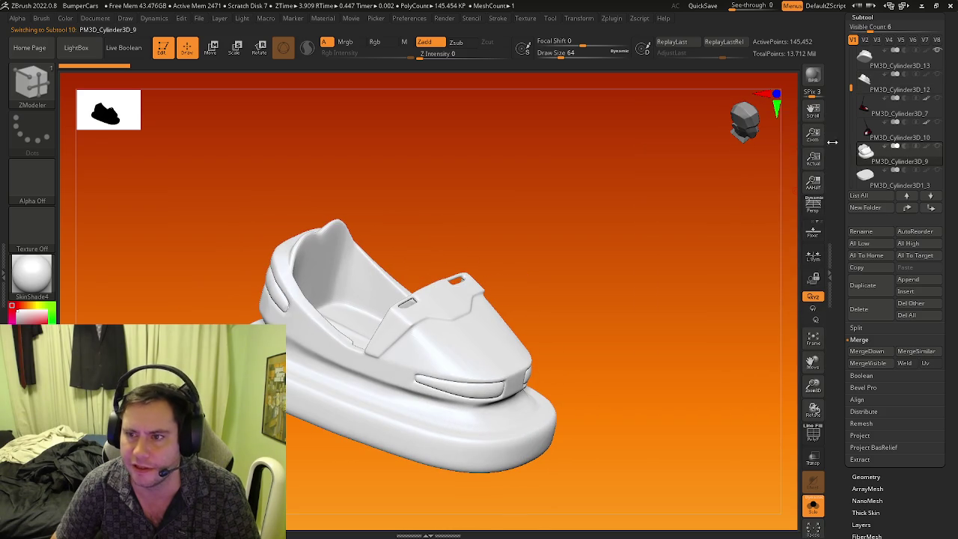
pyautogui.click(865, 105)
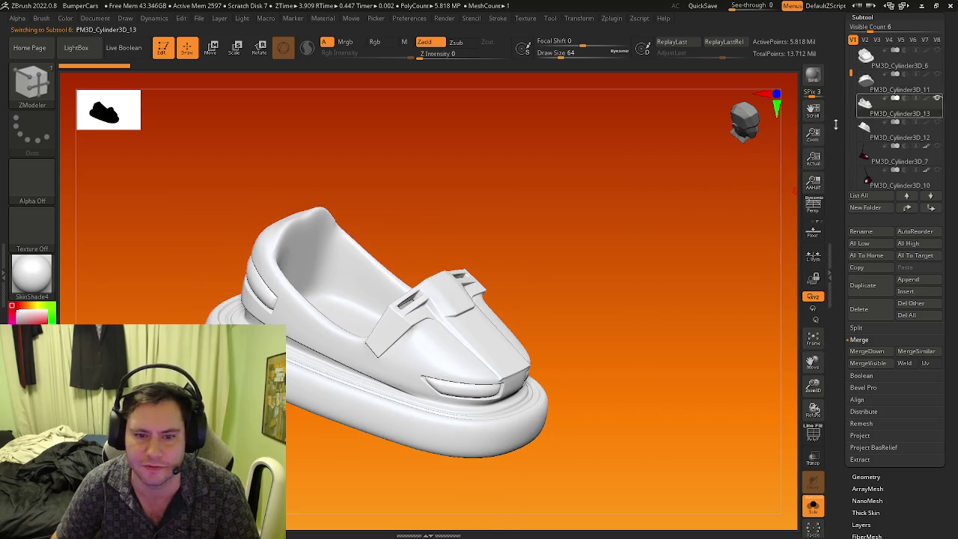
pyautogui.moveTo(549, 338); pyautogui.dragTo(725, 202)
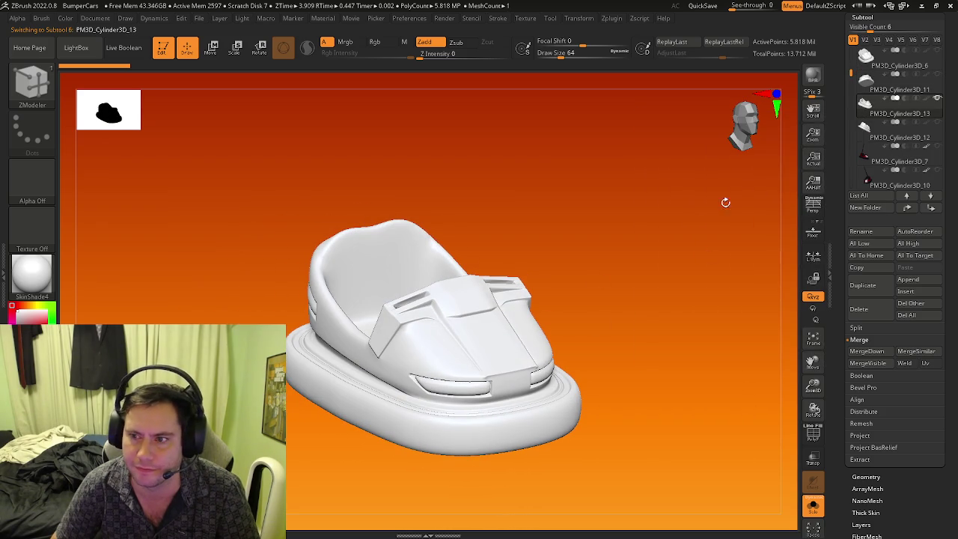
# Compare the red-and-black PM3D_Cylinder3D_7 part with the white PM3D_Cylinder3D_13 shell from several angles.
pyautogui.click(866, 155)
pyautogui.moveTo(872, 88)
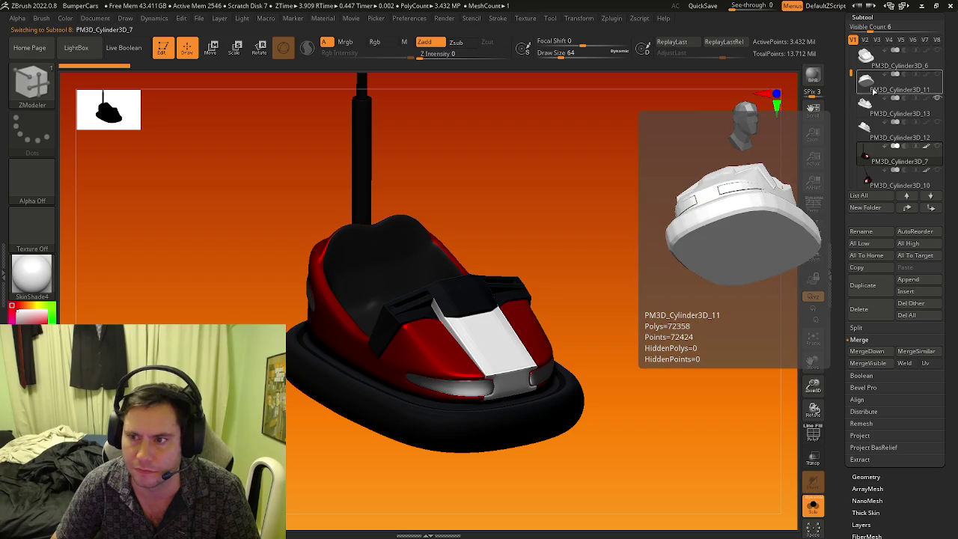
pyautogui.click(865, 104)
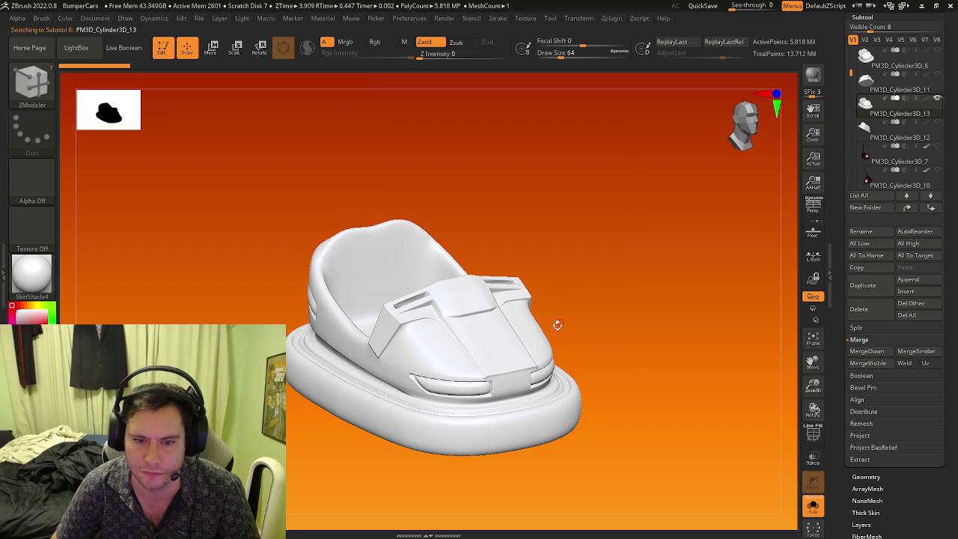
pyautogui.moveTo(557, 325); pyautogui.dragTo(507, 315)
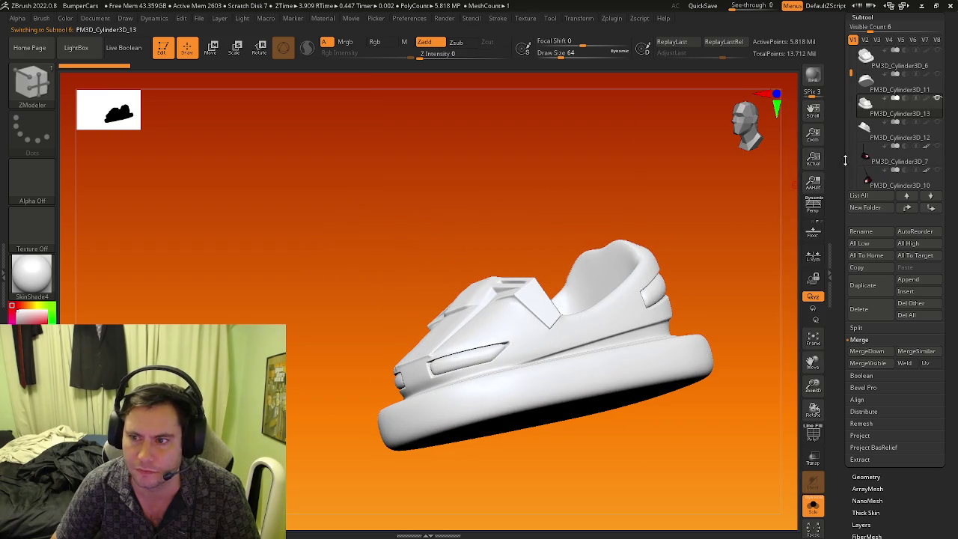
pyautogui.click(863, 157)
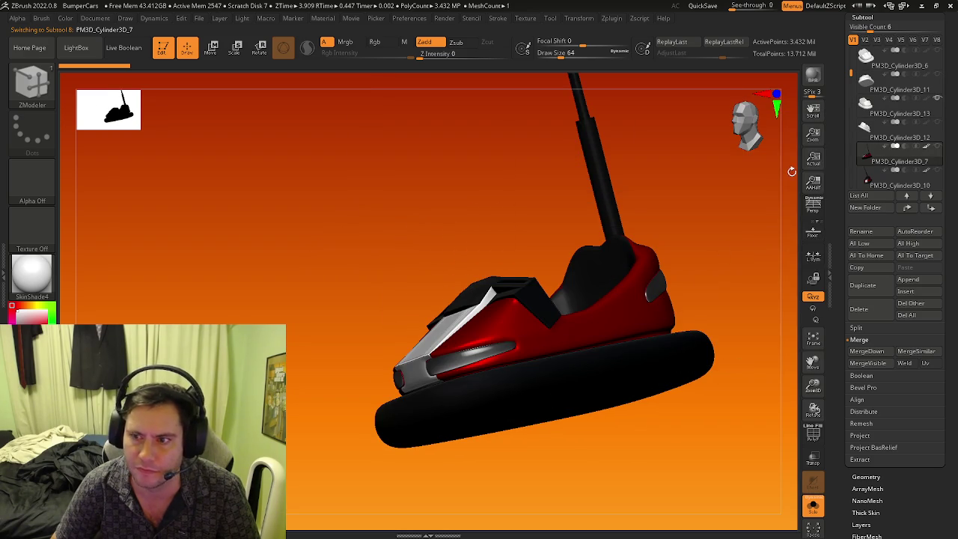
pyautogui.click(865, 104)
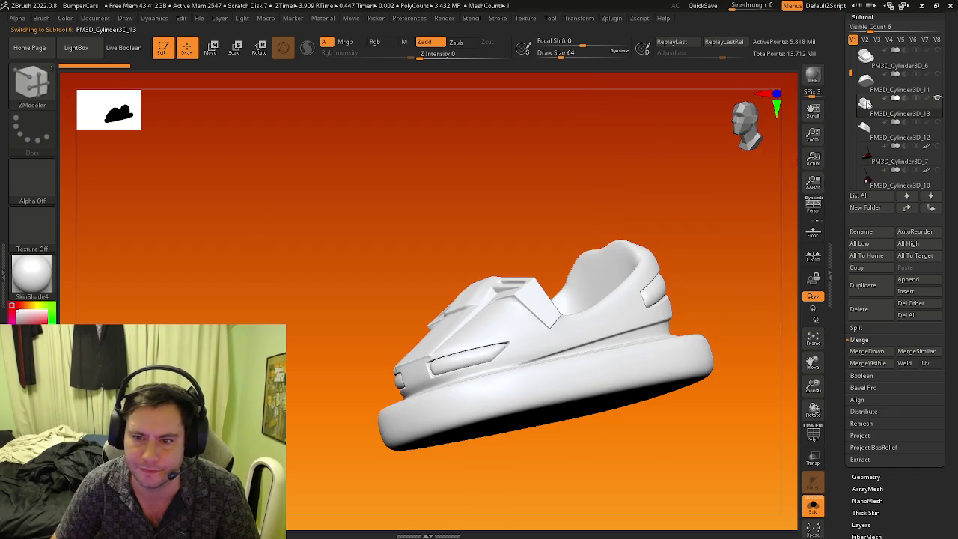
pyautogui.moveTo(712, 277)
pyautogui.mouseDown()
pyautogui.moveTo(639, 325)
pyautogui.moveTo(760, 270)
pyautogui.moveTo(744, 274)
pyautogui.mouseUp()
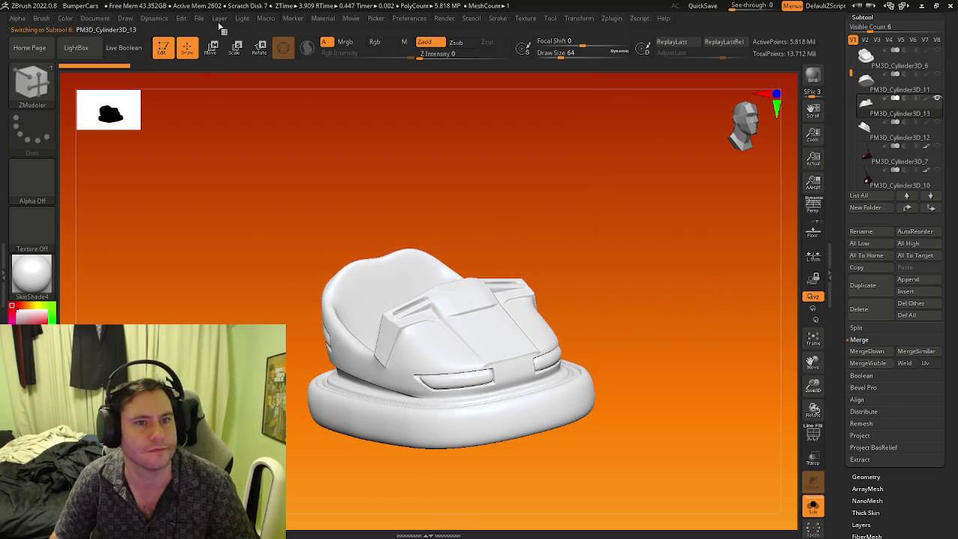
pyautogui.click(198, 18)
# Discard the bumper-car changes and load Carousel.zpr from the Circus folder.
pyautogui.click(222, 37)
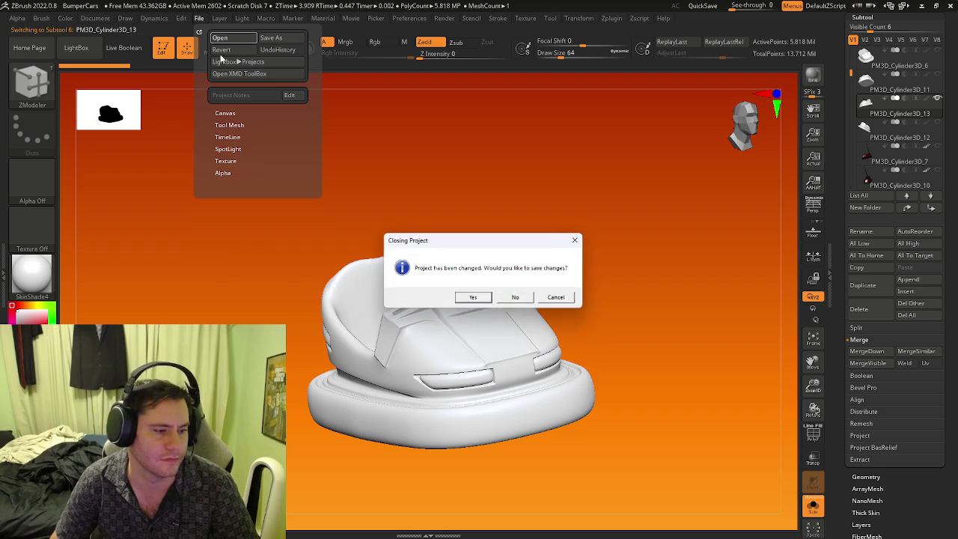
pyautogui.click(514, 297)
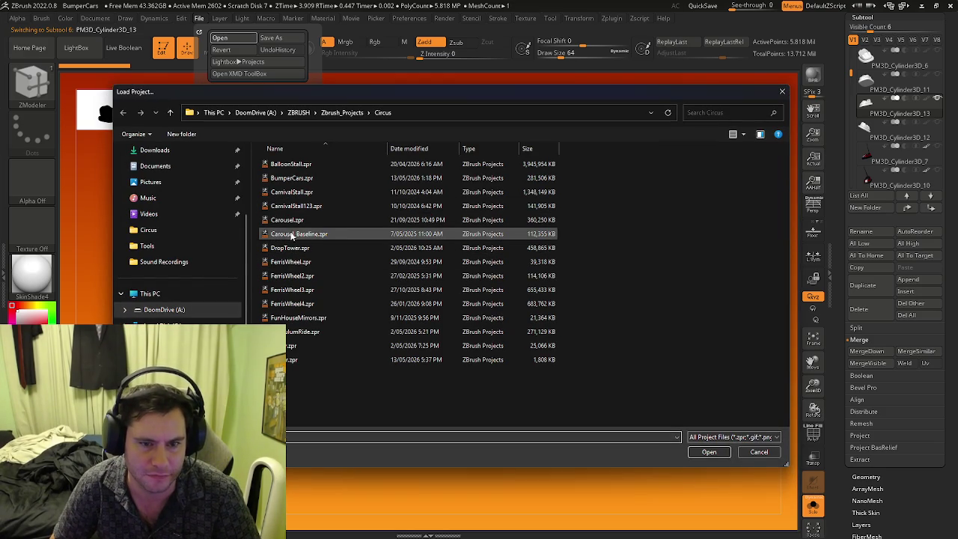
pyautogui.click(712, 453)
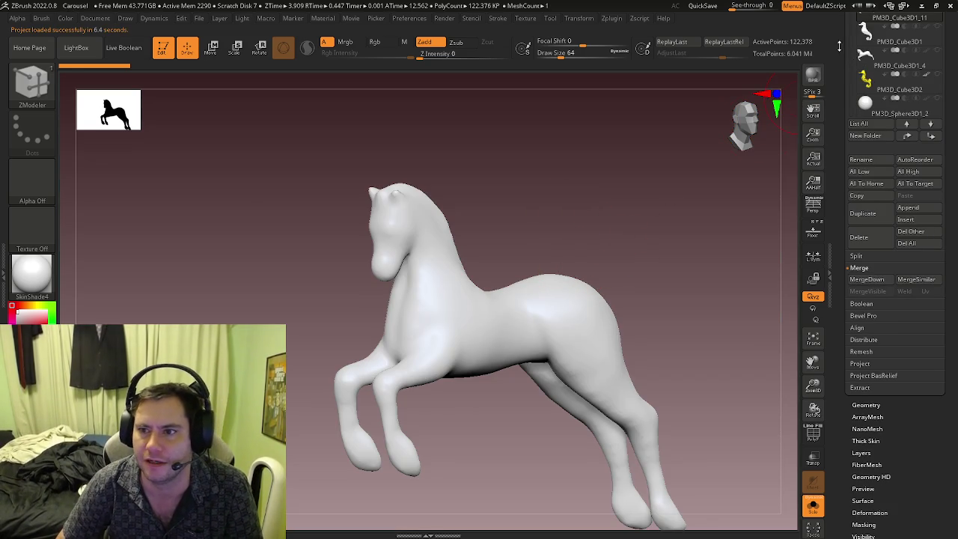
# Select the horse's hooves subtool and step down to the yellow seahorse, orbiting it.
pyautogui.moveTo(838, 46); pyautogui.dragTo(834, 98)
pyautogui.click(864, 71)
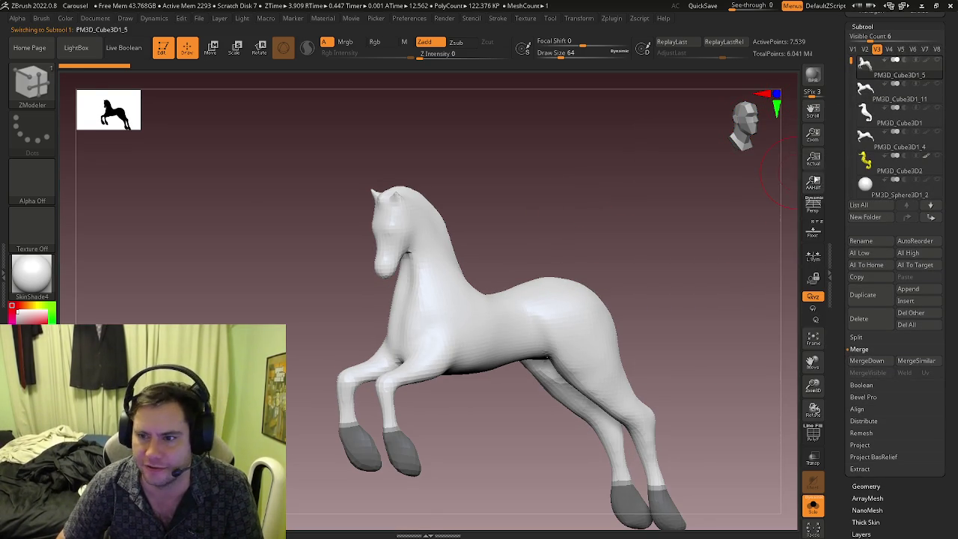
pyautogui.press('Down')
pyautogui.press('Down')
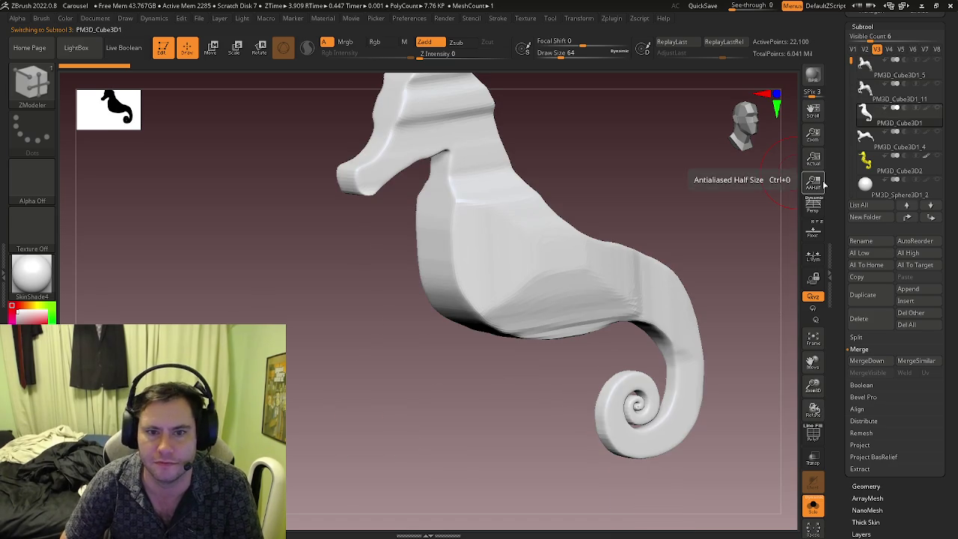
pyautogui.press('Down')
pyautogui.press('Down')
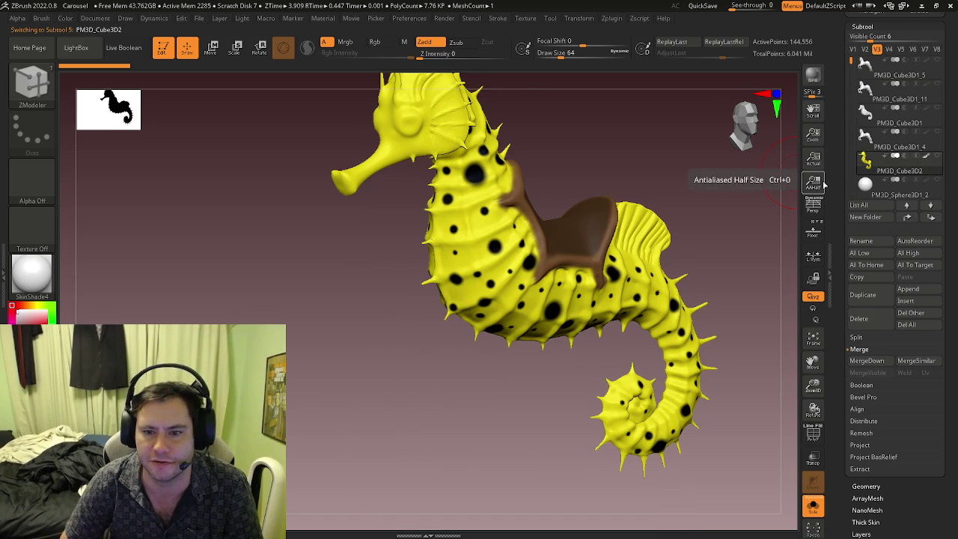
pyautogui.press('Down')
pyautogui.press('Down')
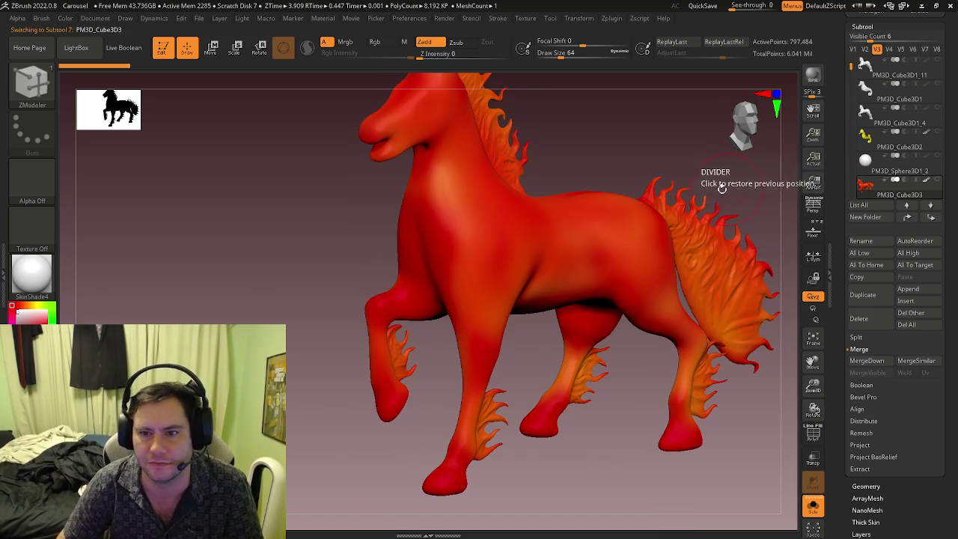
pyautogui.moveTo(721, 187)
pyautogui.mouseDown()
pyautogui.moveTo(616, 208)
pyautogui.moveTo(581, 224)
pyautogui.moveTo(636, 231)
pyautogui.moveTo(746, 194)
pyautogui.mouseUp()
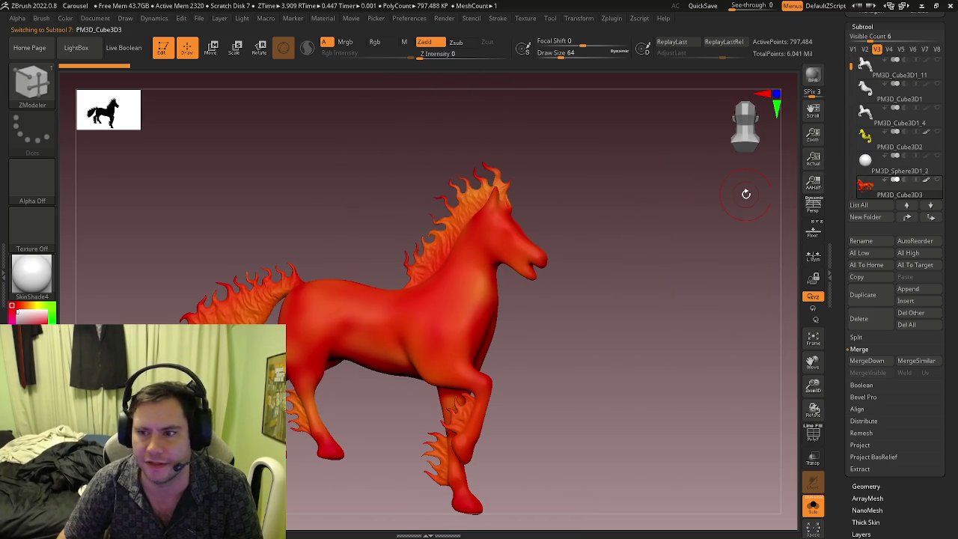
# Step through the fire horse, dragon and emu subtools to the panda, turning each to face forward.
pyautogui.press('Down')
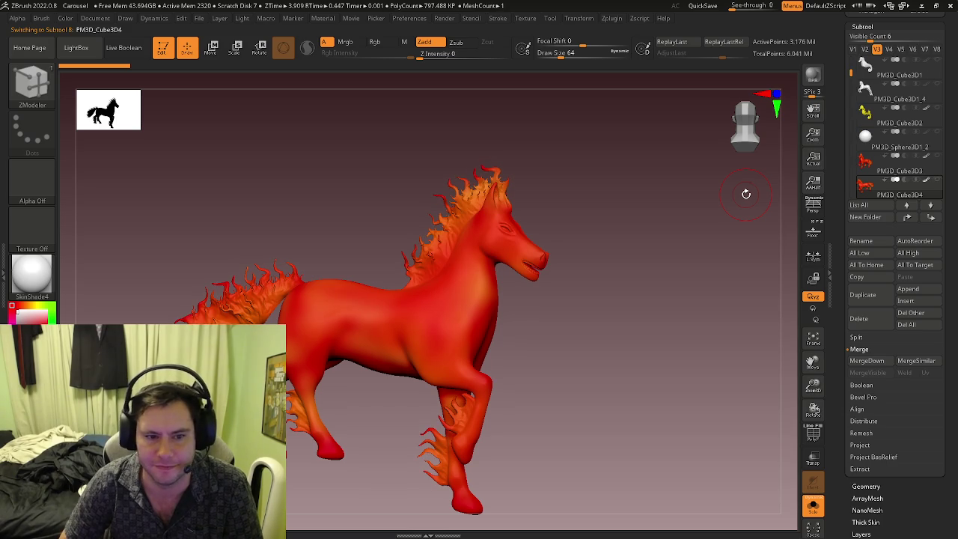
pyautogui.press('Down')
pyautogui.press('Down')
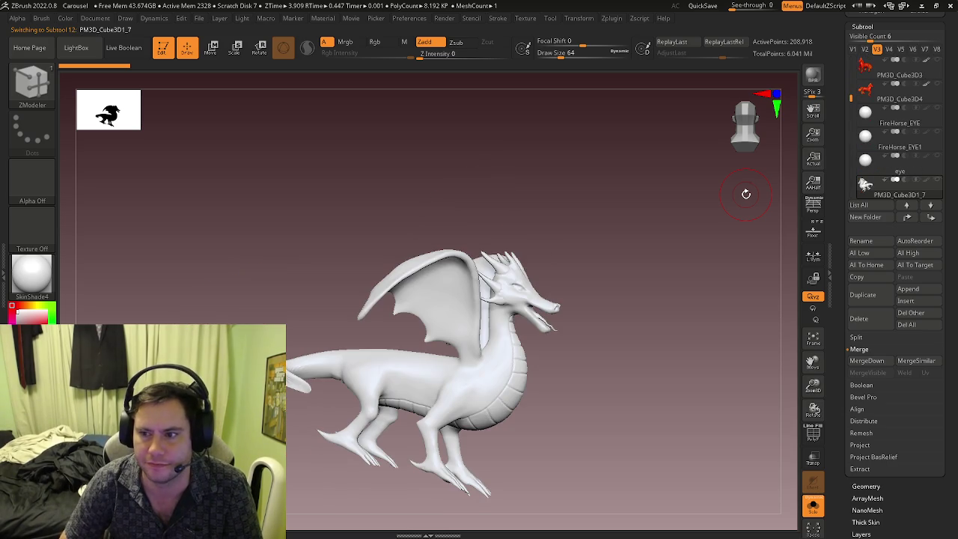
pyautogui.moveTo(583, 296); pyautogui.dragTo(571, 290)
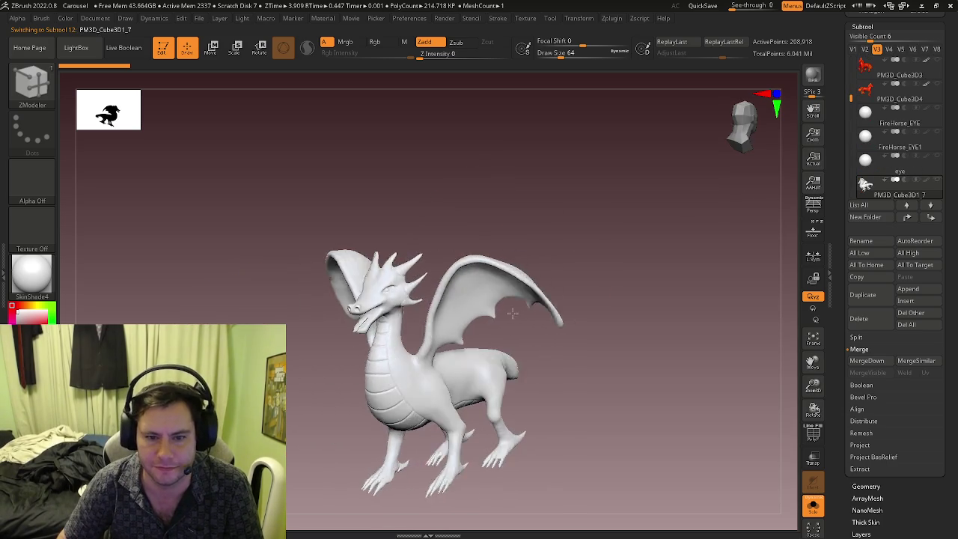
pyautogui.press('Down')
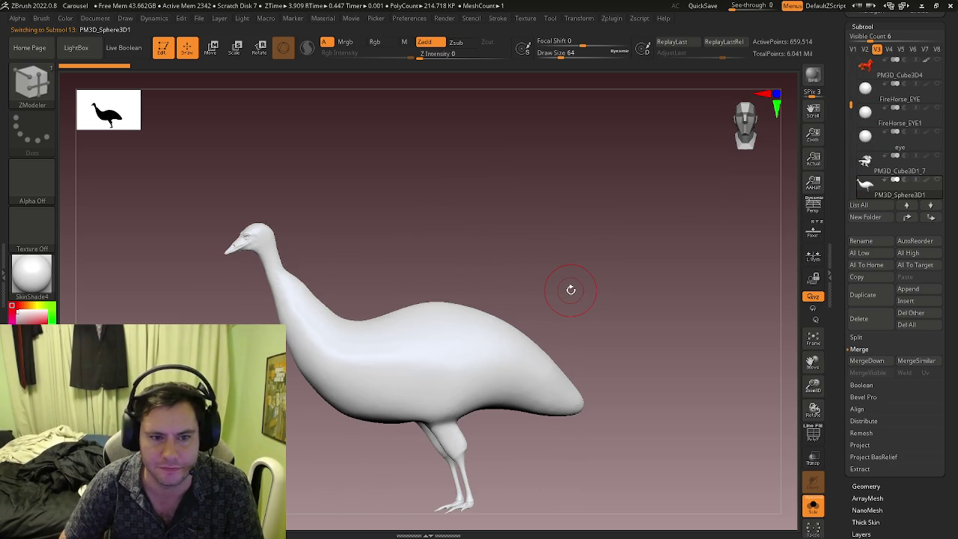
pyautogui.moveTo(443, 276); pyautogui.dragTo(572, 279)
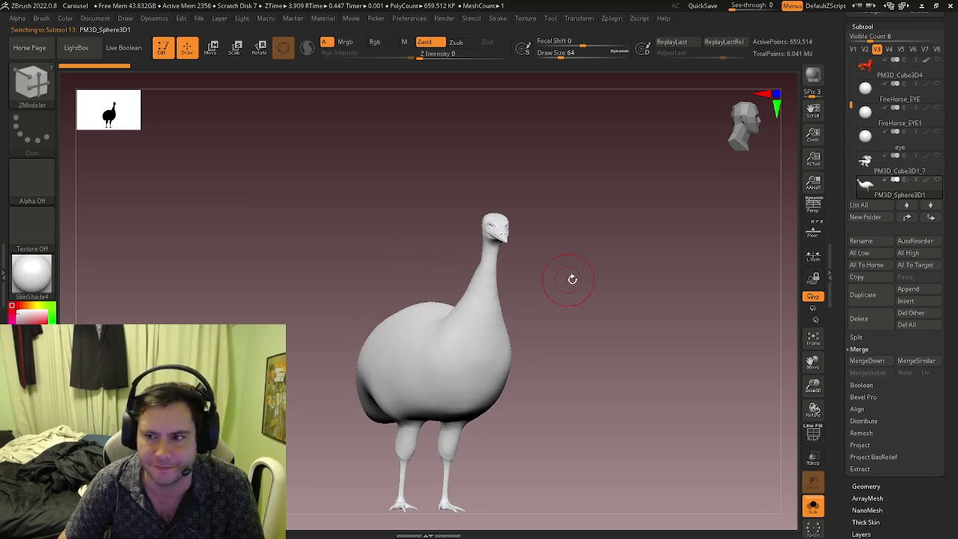
pyautogui.press('Down')
pyautogui.press('f')
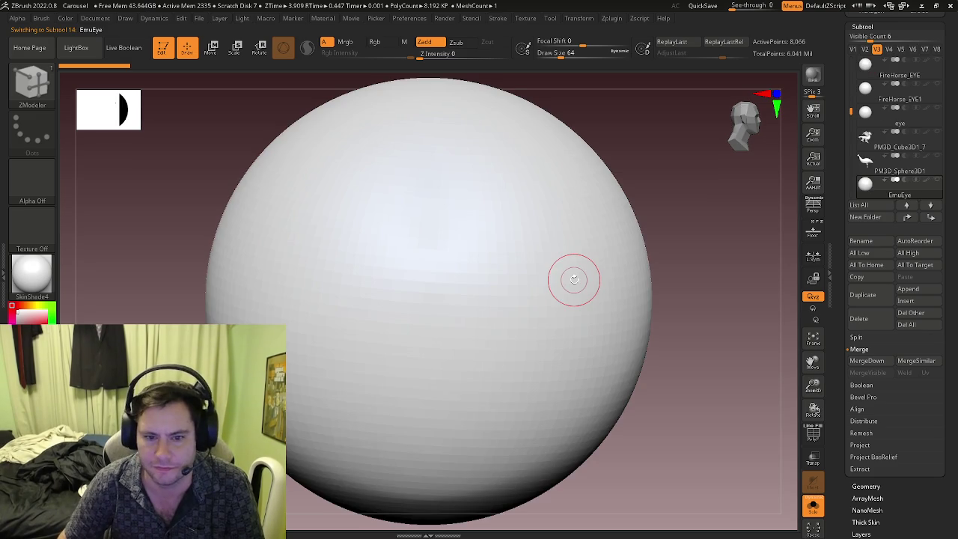
pyautogui.press('Down')
pyautogui.press('Down')
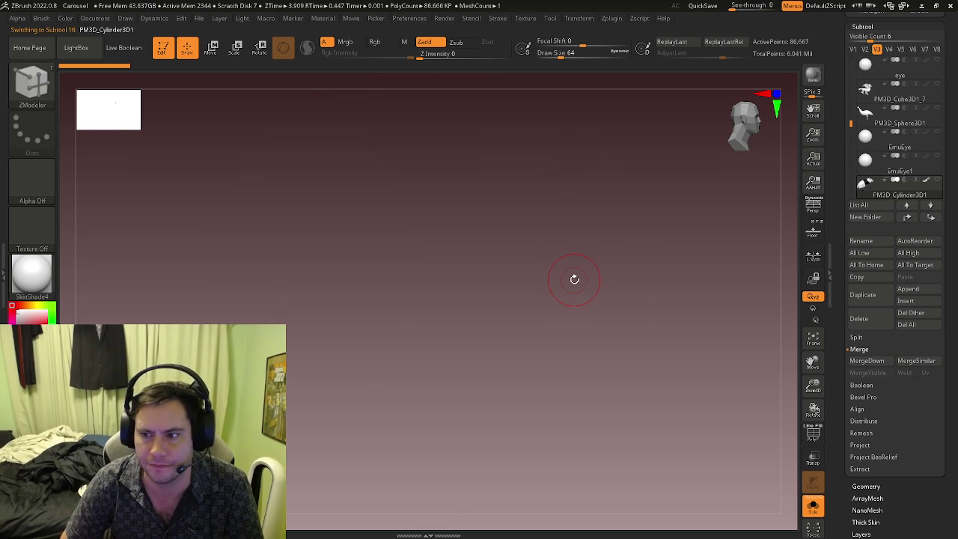
pyautogui.moveTo(442, 268); pyautogui.dragTo(520, 277, button='right')
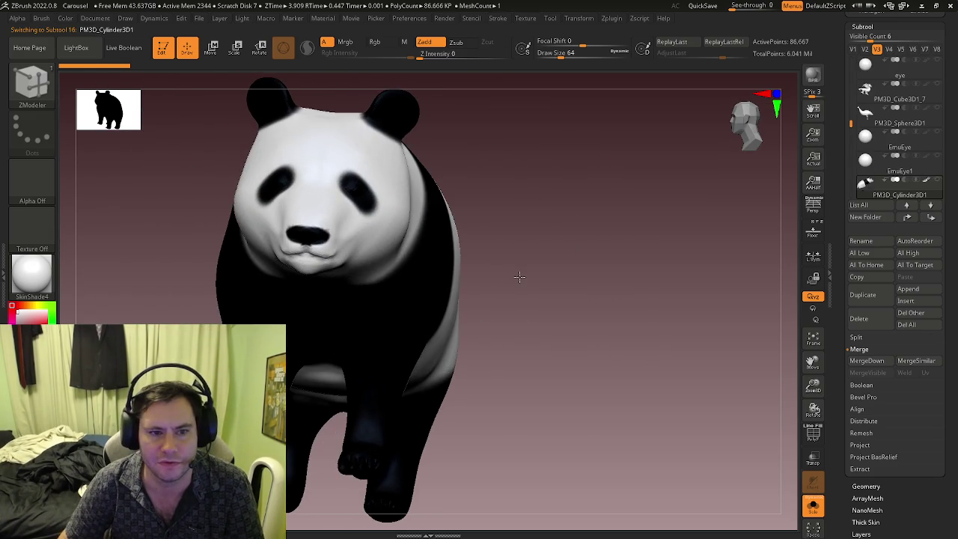
# Rotate the panda, then step to the goat and its ring pendant and back to the goat.
pyautogui.moveTo(430, 239)
pyautogui.mouseDown(button='right')
pyautogui.moveTo(442, 249)
pyautogui.moveTo(402, 250)
pyautogui.moveTo(793, 234)
pyautogui.mouseUp(button='right')
pyautogui.press('Down')
pyautogui.press('Down')
pyautogui.press('Down')
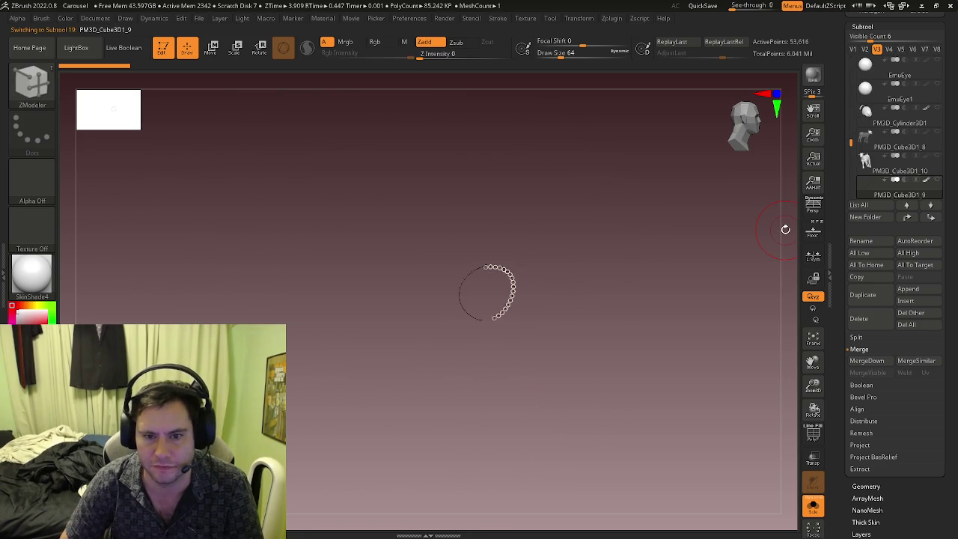
pyautogui.press('Down')
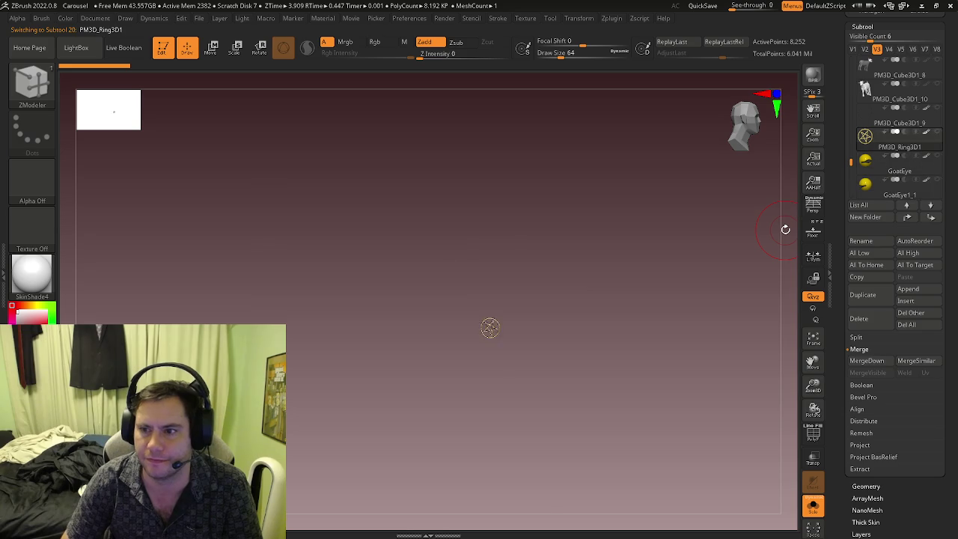
pyautogui.press('Up')
pyautogui.press('Up')
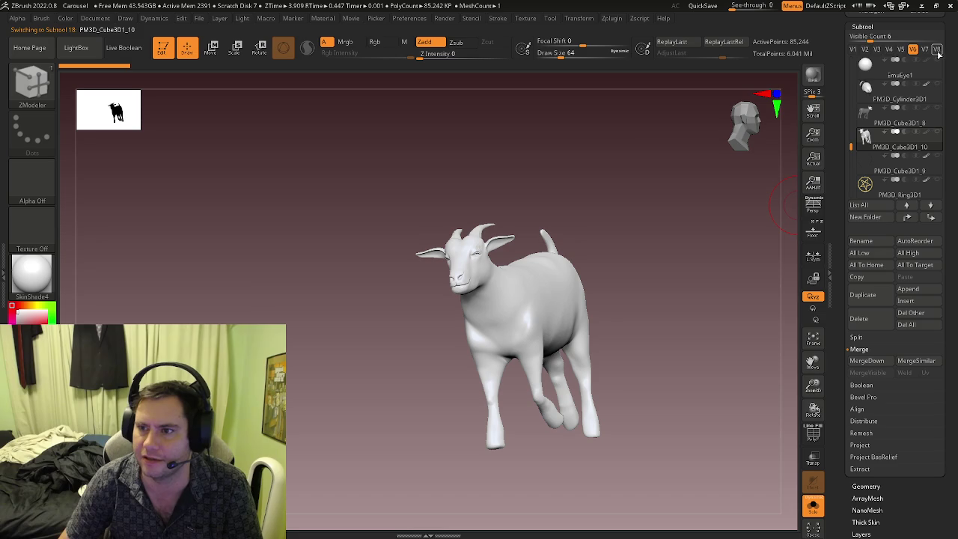
# Toggle the necklace chain subtool's visibility and reselect the goat body.
pyautogui.moveTo(850, 146); pyautogui.dragTo(848, 158)
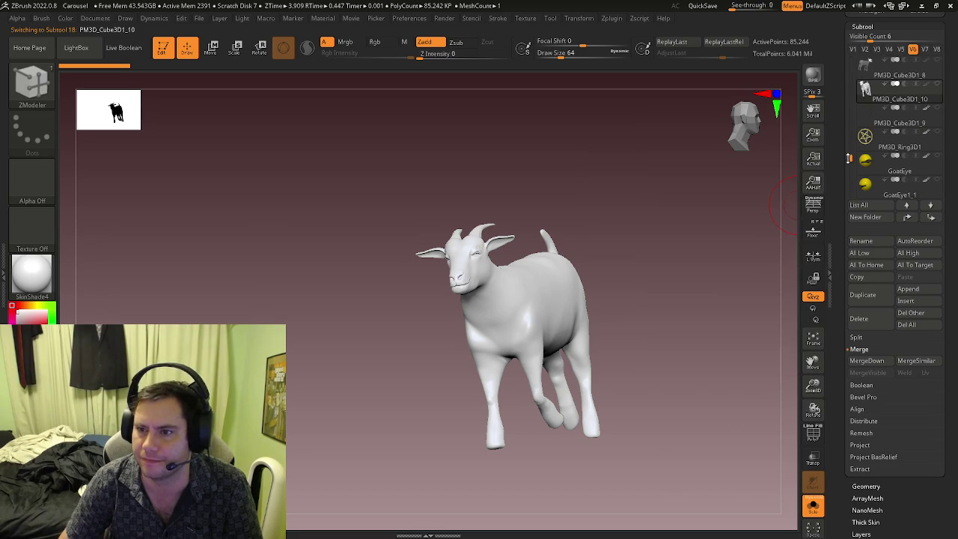
pyautogui.click(937, 131)
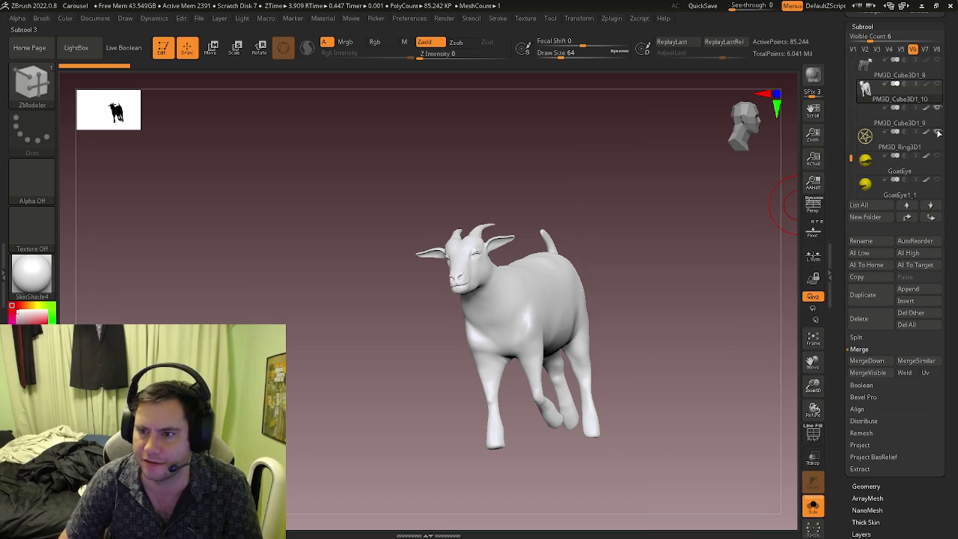
pyautogui.click(870, 121)
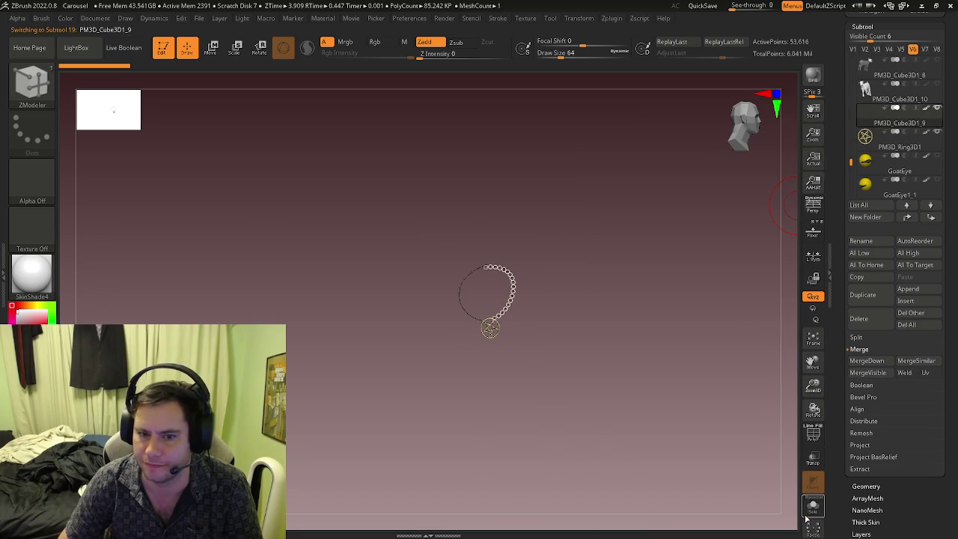
pyautogui.click(941, 89)
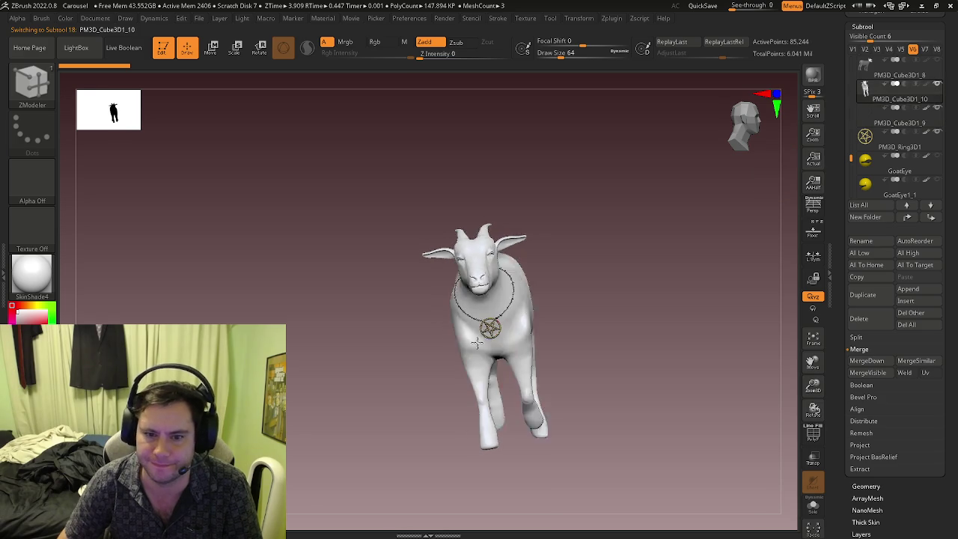
# Turn and frame the goat so its pentagram pendant faces forward.
pyautogui.moveTo(643, 337); pyautogui.dragTo(460, 331)
pyautogui.press('f')
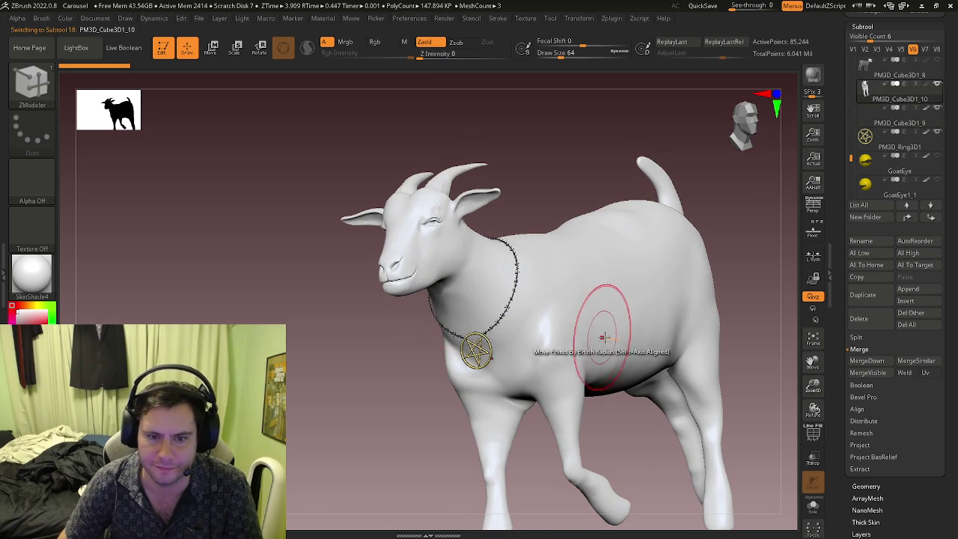
pyautogui.scroll(-3, 603, 338)
pyautogui.scroll(-2, 621, 314)
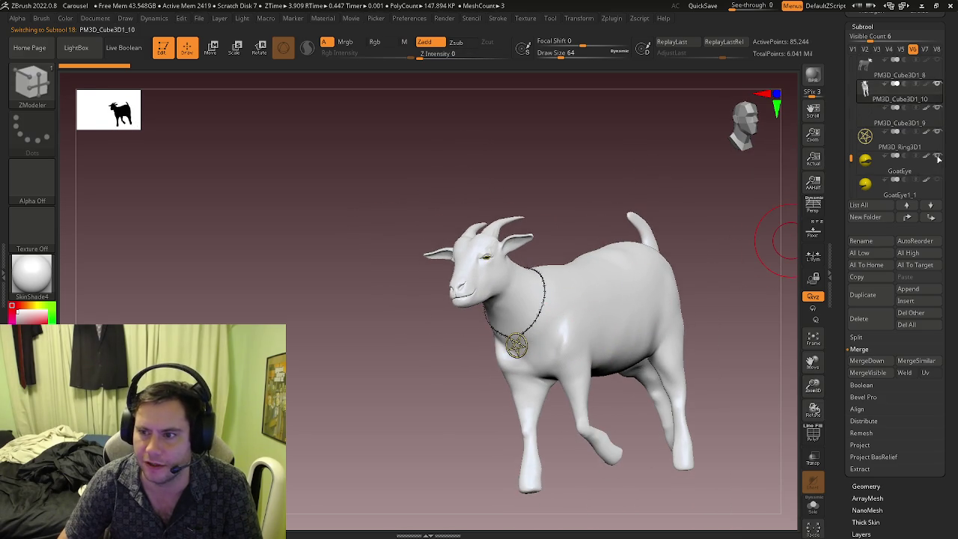
pyautogui.moveTo(513, 278); pyautogui.dragTo(576, 277)
pyautogui.scroll(-3, 538, 323)
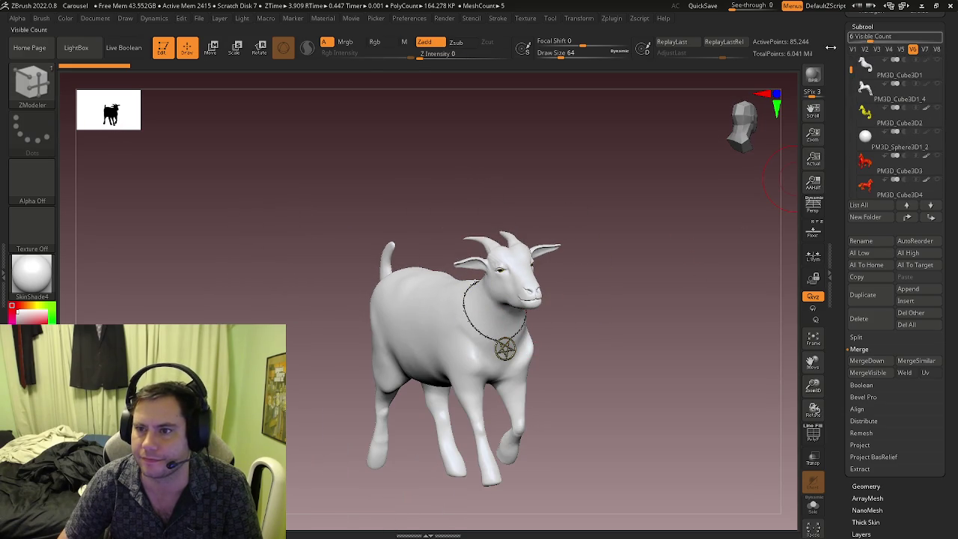
pyautogui.moveTo(830, 47); pyautogui.dragTo(846, 134)
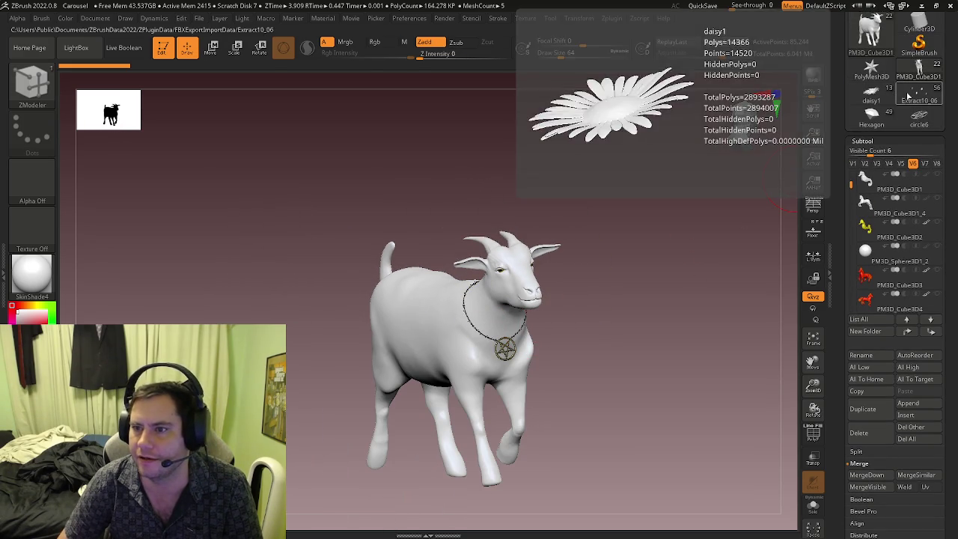
# Switch to the carousel model and zoom out to a wider view of it.
pyautogui.click(913, 95)
pyautogui.moveTo(587, 238)
pyautogui.mouseDown(button='right')
pyautogui.moveTo(496, 343)
pyautogui.moveTo(555, 336)
pyautogui.moveTo(565, 322)
pyautogui.moveTo(380, 271)
pyautogui.moveTo(500, 340)
pyautogui.moveTo(359, 360)
pyautogui.moveTo(331, 324)
pyautogui.moveTo(365, 336)
pyautogui.moveTo(299, 238)
pyautogui.moveTo(455, 342)
pyautogui.moveTo(438, 274)
pyautogui.moveTo(390, 297)
pyautogui.moveTo(449, 332)
pyautogui.moveTo(537, 283)
pyautogui.moveTo(570, 245)
pyautogui.mouseUp(button='right')
pyautogui.press('b')
pyautogui.press('z')
pyautogui.press('m')
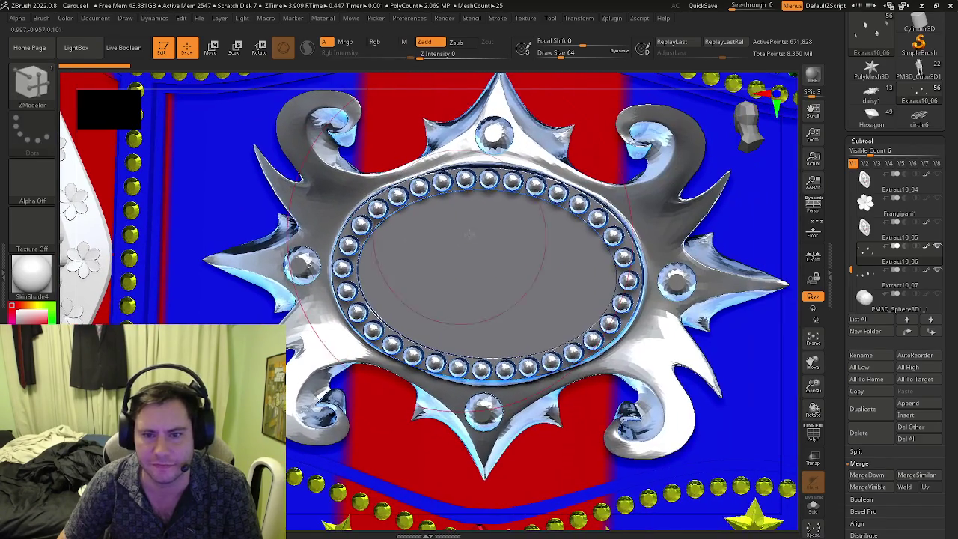
pyautogui.moveTo(473, 287)
pyautogui.keyDown('alt'); pyautogui.mouseDown(button='right')
pyautogui.moveTo(308, 228)
pyautogui.moveTo(354, 319)
pyautogui.moveTo(443, 282)
pyautogui.moveTo(447, 374)
pyautogui.moveTo(459, 359)
pyautogui.moveTo(377, 315)
pyautogui.moveTo(466, 262)
pyautogui.moveTo(505, 275)
pyautogui.mouseUp(button='right'); pyautogui.keyUp('alt')
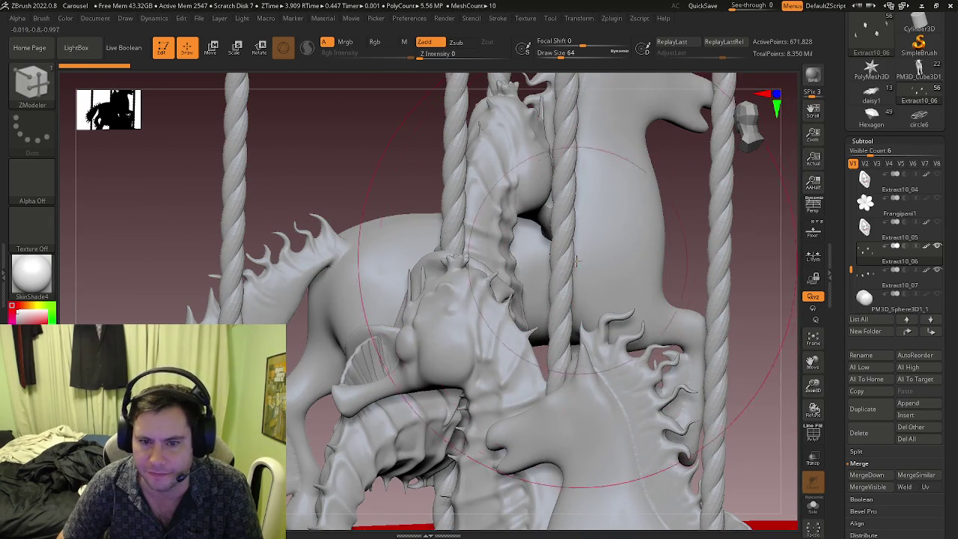
# Orbit around the rose-decorated band and horses, then frame the whole carousel.
pyautogui.moveTo(648, 271); pyautogui.dragTo(743, 280, button='right')
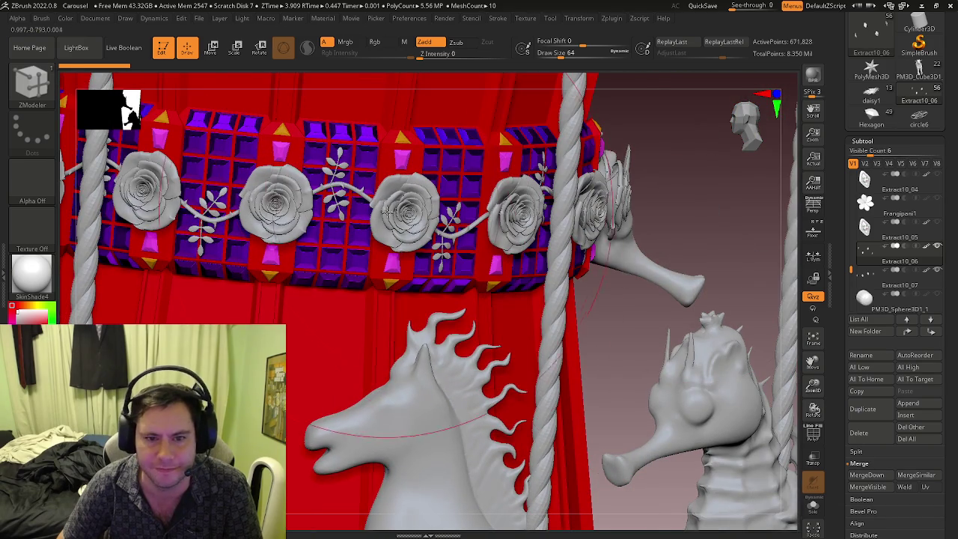
pyautogui.moveTo(392, 224); pyautogui.dragTo(389, 220, button='right')
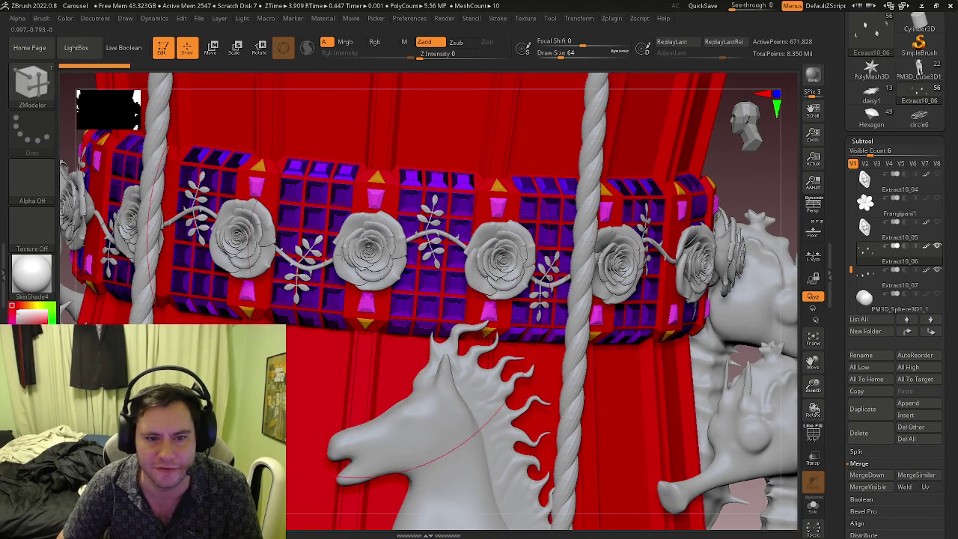
pyautogui.moveTo(336, 278)
pyautogui.mouseDown(button='right')
pyautogui.moveTo(381, 242)
pyautogui.moveTo(360, 293)
pyautogui.moveTo(410, 167)
pyautogui.moveTo(410, 373)
pyautogui.moveTo(361, 351)
pyautogui.mouseUp(button='right')
pyautogui.press('f')
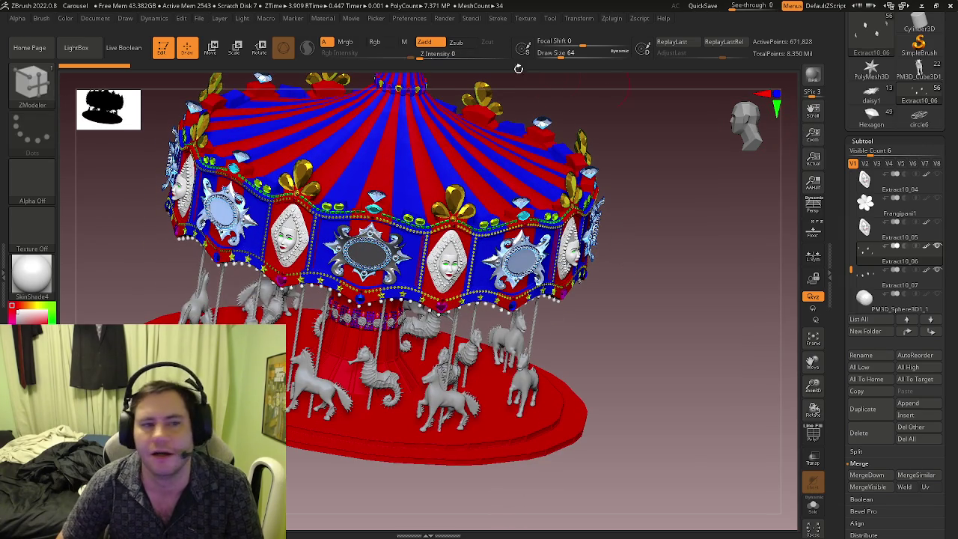
# Close the carousel without saving and open PendulumRide.zpr.
pyautogui.click(199, 18)
pyautogui.click(220, 37)
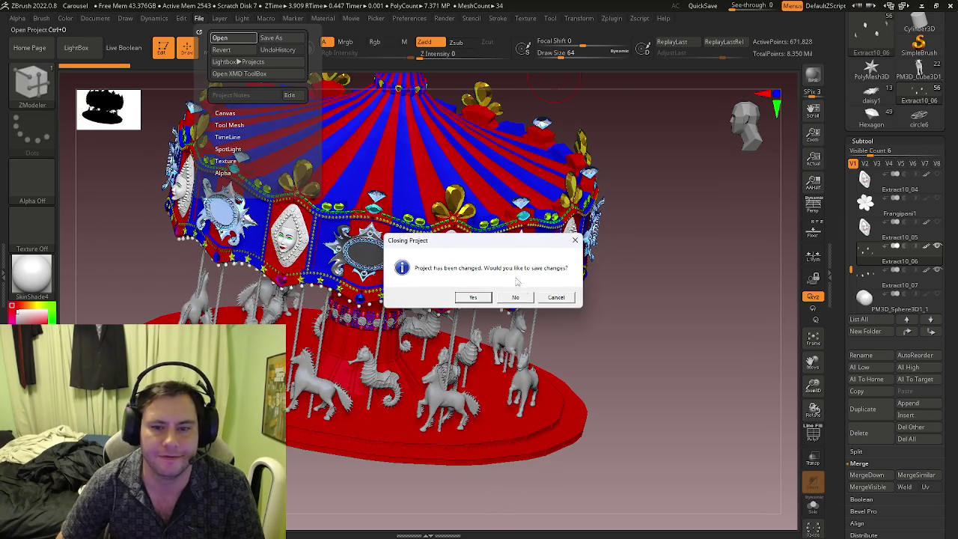
pyautogui.click(490, 296)
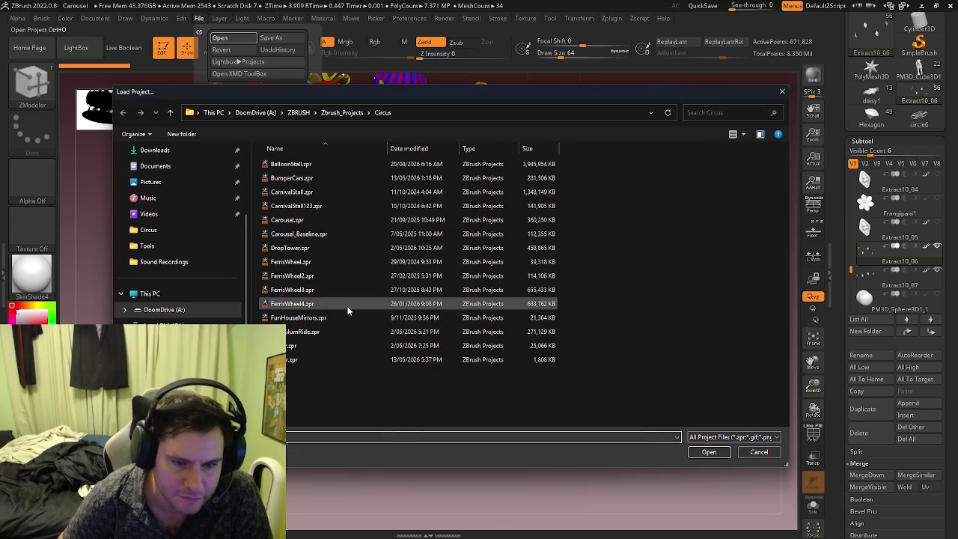
pyautogui.click(315, 335)
pyautogui.click(707, 451)
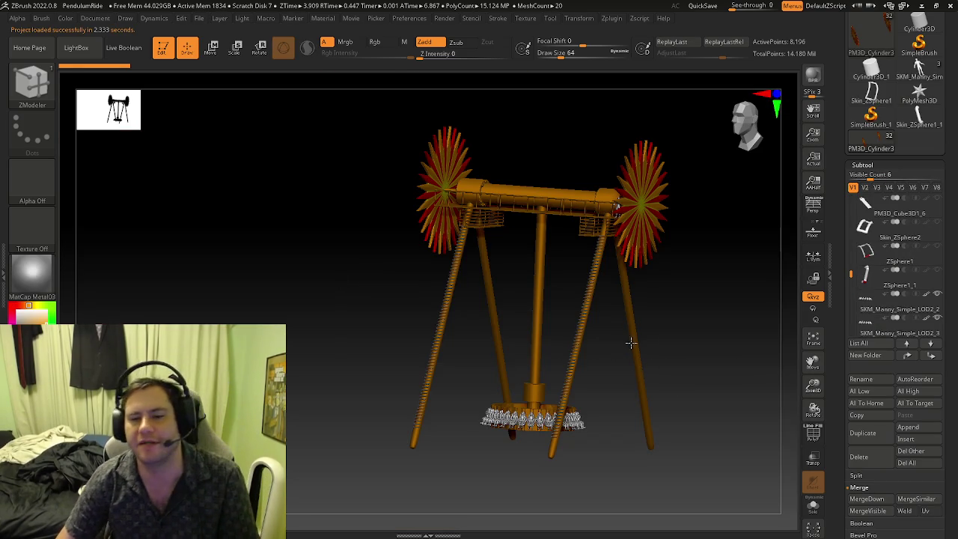
# Orbit the pendulum ride to front and low views of its gondola.
pyautogui.moveTo(631, 342)
pyautogui.mouseDown()
pyautogui.moveTo(599, 308)
pyautogui.moveTo(721, 316)
pyautogui.moveTo(518, 274)
pyautogui.moveTo(566, 229)
pyautogui.moveTo(566, 237)
pyautogui.moveTo(624, 238)
pyautogui.moveTo(477, 188)
pyautogui.moveTo(479, 220)
pyautogui.moveTo(410, 259)
pyautogui.moveTo(432, 255)
pyautogui.moveTo(356, 250)
pyautogui.moveTo(500, 338)
pyautogui.moveTo(449, 374)
pyautogui.moveTo(392, 470)
pyautogui.moveTo(490, 326)
pyautogui.moveTo(459, 357)
pyautogui.moveTo(412, 173)
pyautogui.moveTo(397, 352)
pyautogui.moveTo(421, 374)
pyautogui.moveTo(430, 367)
pyautogui.moveTo(395, 352)
pyautogui.moveTo(387, 364)
pyautogui.moveTo(427, 374)
pyautogui.moveTo(449, 367)
pyautogui.moveTo(422, 372)
pyautogui.moveTo(432, 348)
pyautogui.moveTo(419, 329)
pyautogui.mouseUp()
pyautogui.moveTo(362, 264)
pyautogui.mouseDown()
pyautogui.moveTo(312, 278)
pyautogui.moveTo(436, 318)
pyautogui.moveTo(442, 335)
pyautogui.moveTo(460, 338)
pyautogui.mouseUp()
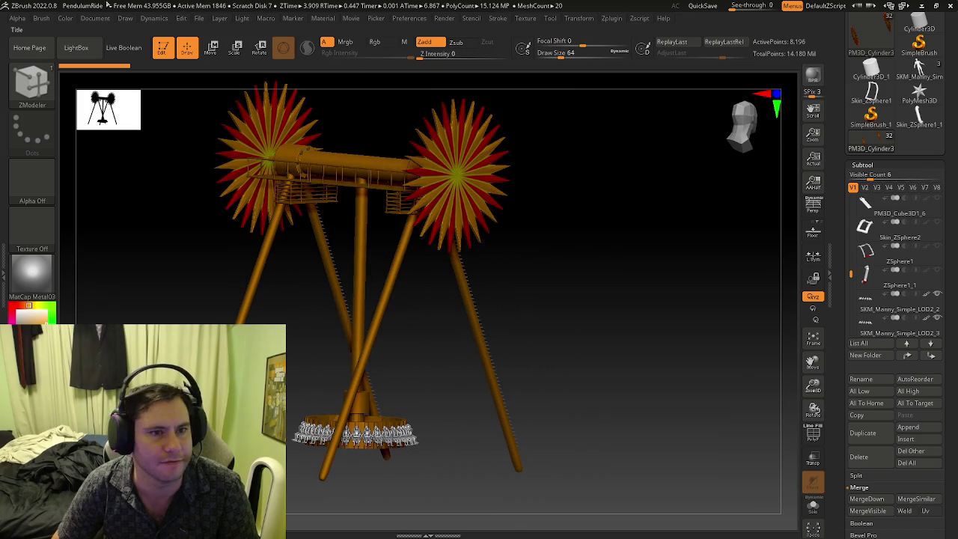
pyautogui.click(200, 21)
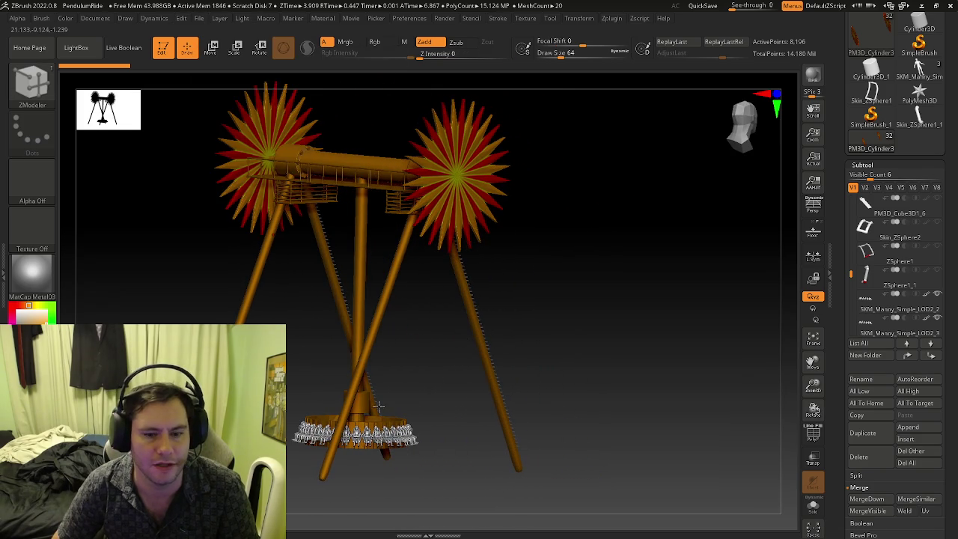
pyautogui.moveTo(449, 352)
pyautogui.mouseDown()
pyautogui.moveTo(386, 337)
pyautogui.moveTo(484, 355)
pyautogui.moveTo(449, 224)
pyautogui.moveTo(411, 158)
pyautogui.moveTo(413, 138)
pyautogui.moveTo(485, 232)
pyautogui.moveTo(464, 299)
pyautogui.moveTo(422, 355)
pyautogui.moveTo(419, 322)
pyautogui.mouseUp()
pyautogui.press('space')
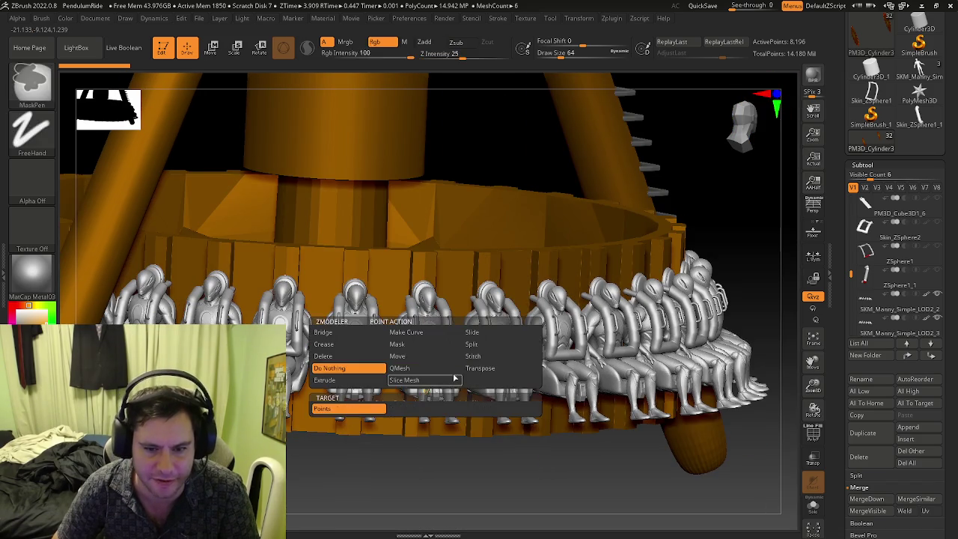
# Frame the pendulum ride, then close it without saving and open the Sizzler project.
pyautogui.press('f')
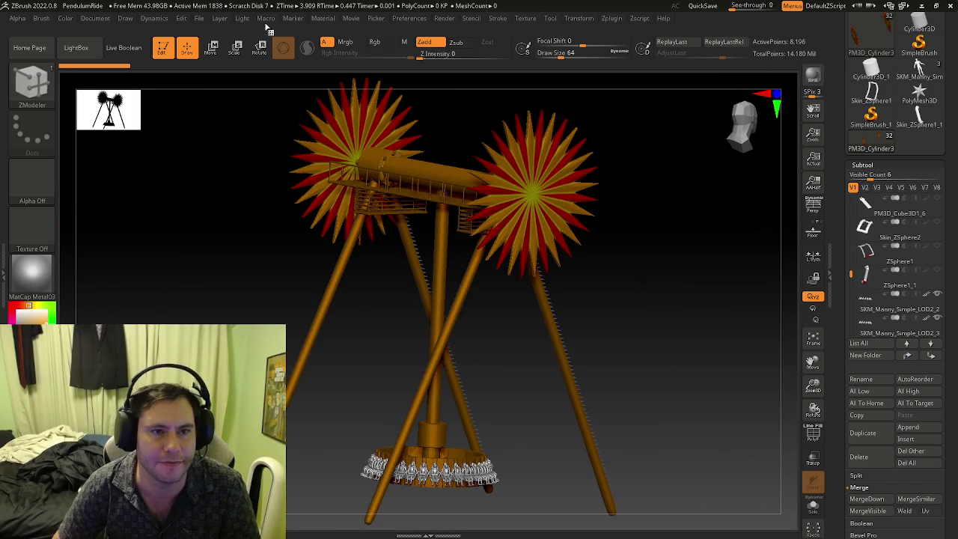
pyautogui.click(199, 19)
pyautogui.click(221, 37)
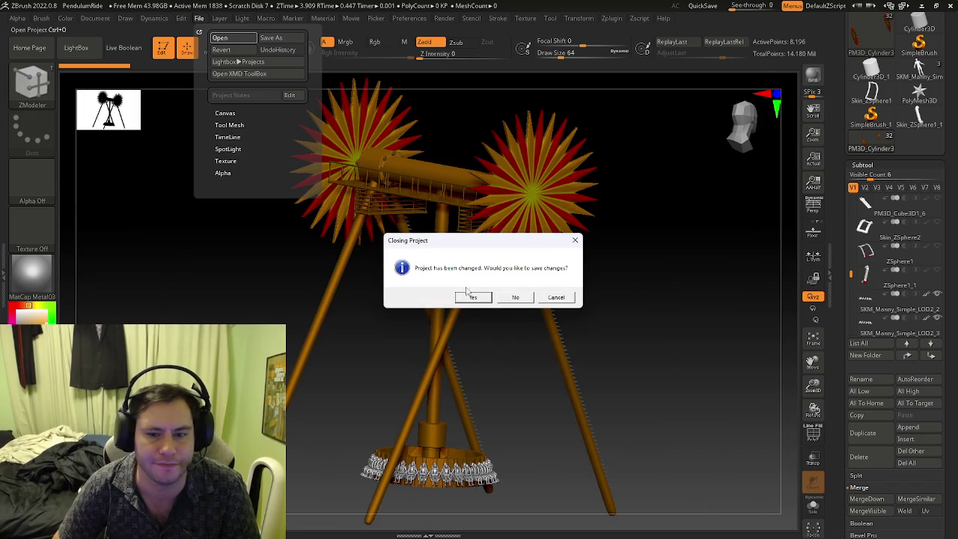
pyautogui.click(515, 298)
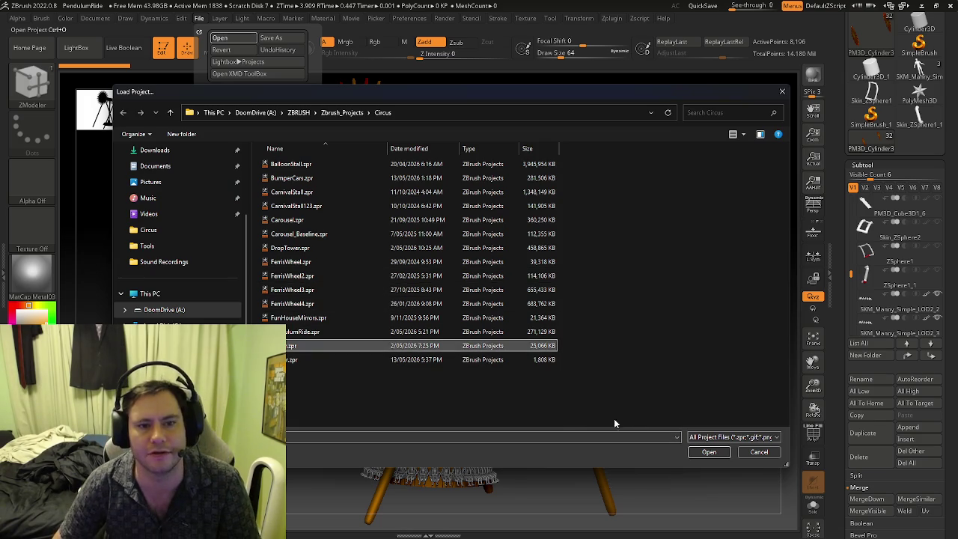
pyautogui.click(708, 453)
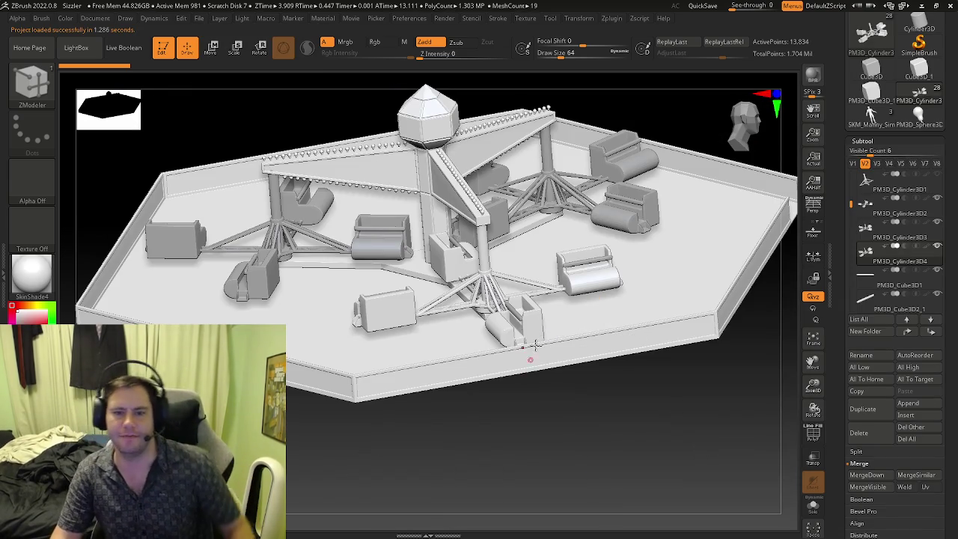
# Orbit and zoom around the Sizzler's central hub to low side views.
pyautogui.moveTo(532, 362)
pyautogui.mouseDown()
pyautogui.moveTo(479, 389)
pyautogui.moveTo(537, 362)
pyautogui.moveTo(508, 304)
pyautogui.moveTo(535, 320)
pyautogui.moveTo(464, 300)
pyautogui.moveTo(489, 306)
pyautogui.moveTo(428, 351)
pyautogui.moveTo(447, 300)
pyautogui.moveTo(545, 320)
pyautogui.moveTo(413, 424)
pyautogui.moveTo(463, 391)
pyautogui.moveTo(492, 352)
pyautogui.mouseUp()
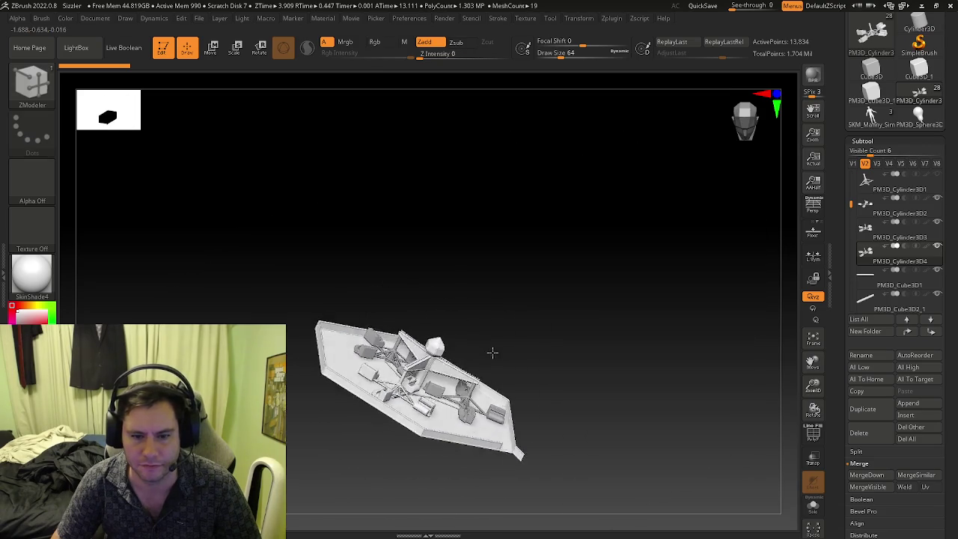
pyautogui.keyDown('ctrl'); pyautogui.moveTo(439, 382); pyautogui.dragTo(464, 367, button='right'); pyautogui.keyUp('ctrl')
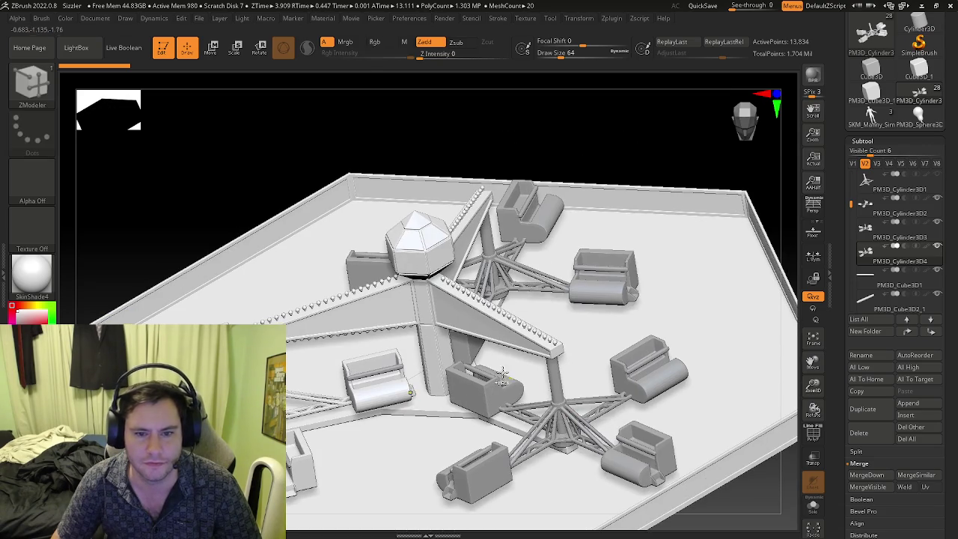
pyautogui.moveTo(464, 367); pyautogui.dragTo(487, 346)
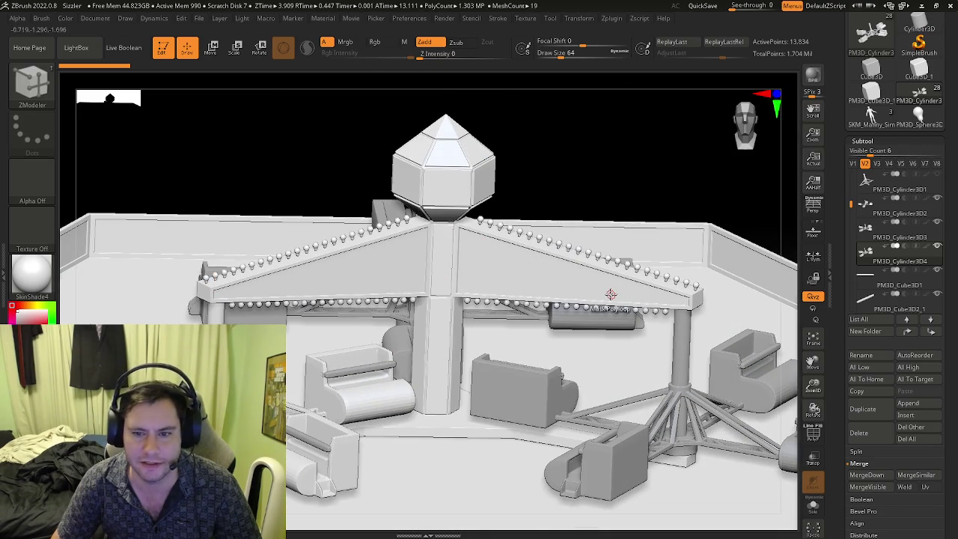
pyautogui.moveTo(488, 122)
pyautogui.mouseDown()
pyautogui.moveTo(442, 193)
pyautogui.moveTo(436, 330)
pyautogui.mouseUp()
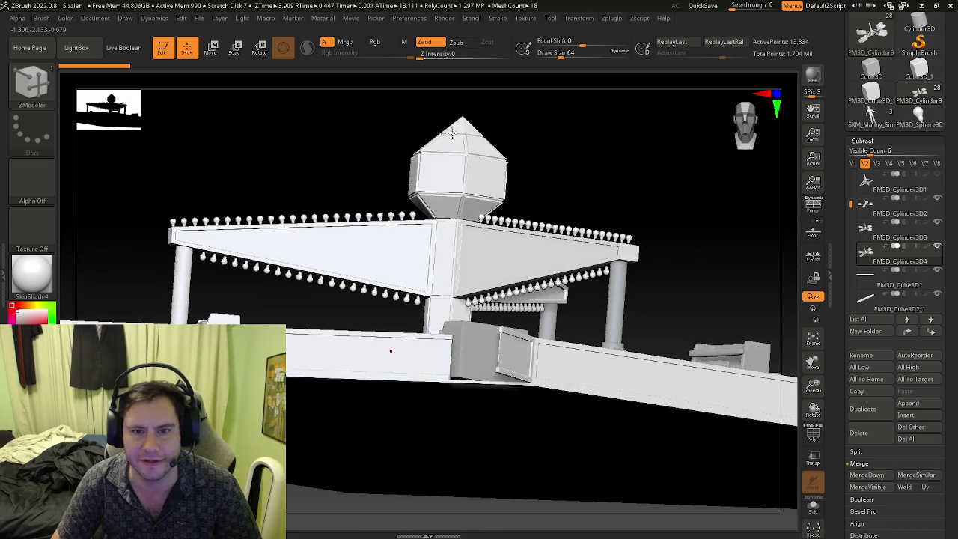
pyautogui.moveTo(427, 377); pyautogui.dragTo(288, 421)
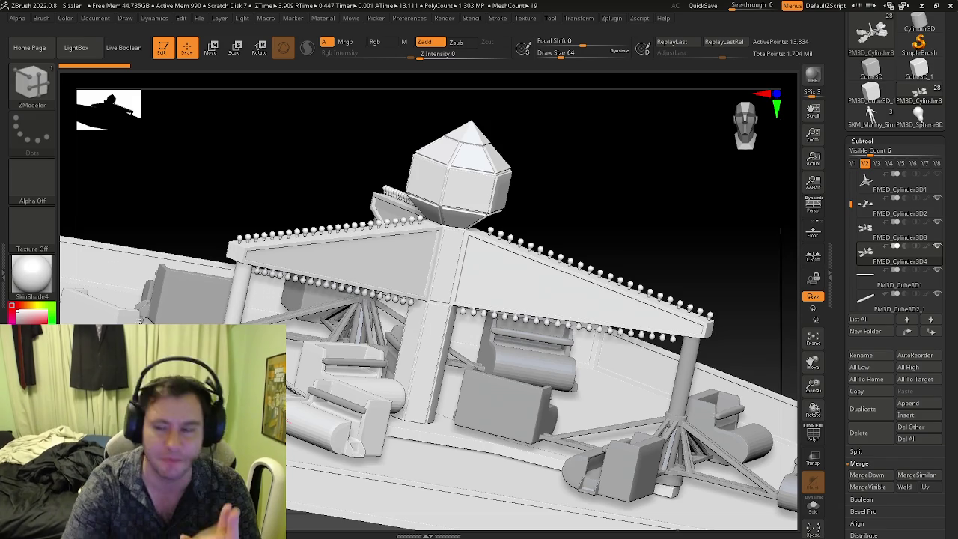
# Inspect the ride's seats and lap bars with polygroup colours and wireframe shown.
pyautogui.moveTo(575, 277)
pyautogui.mouseDown(button='right')
pyautogui.moveTo(377, 290)
pyautogui.moveTo(369, 70)
pyautogui.mouseUp(button='right')
pyautogui.hotkey('shift', 'f')
pyautogui.press('b')
pyautogui.press('z')
pyautogui.press('m')
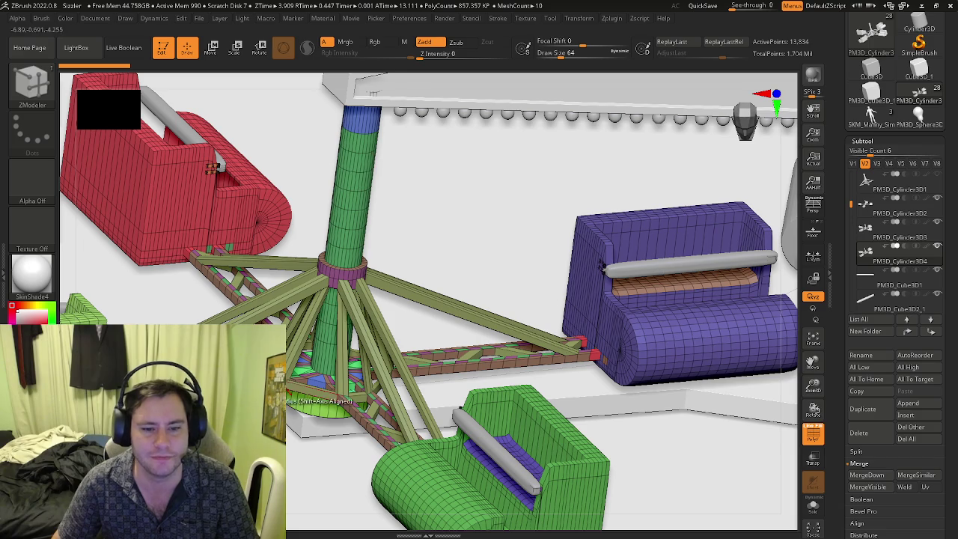
pyautogui.moveTo(213, 169)
pyautogui.mouseDown(button='right')
pyautogui.moveTo(474, 193)
pyautogui.moveTo(373, 372)
pyautogui.moveTo(411, 378)
pyautogui.moveTo(389, 380)
pyautogui.moveTo(453, 367)
pyautogui.moveTo(359, 367)
pyautogui.mouseUp(button='right')
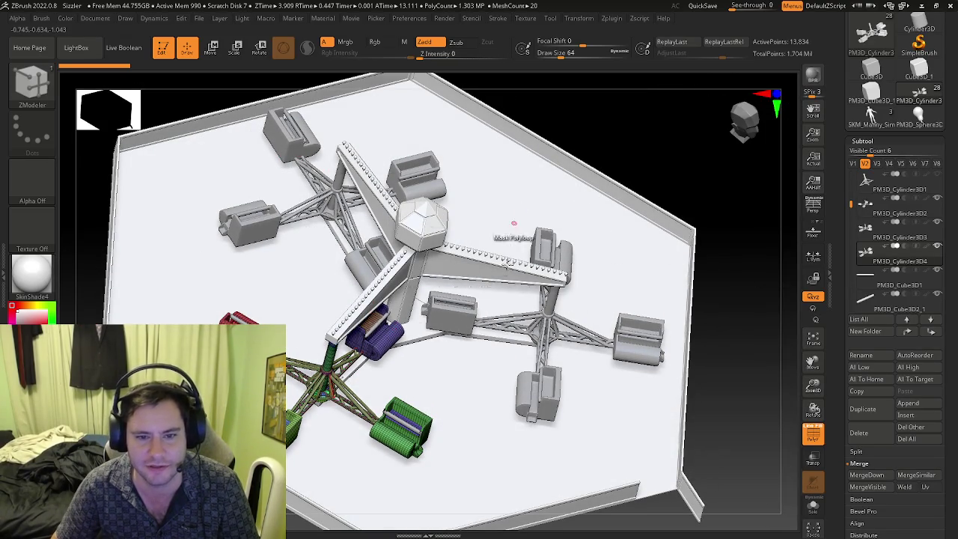
pyautogui.moveTo(509, 265)
pyautogui.mouseDown(button='right')
pyautogui.moveTo(439, 267)
pyautogui.moveTo(445, 255)
pyautogui.moveTo(451, 379)
pyautogui.moveTo(426, 299)
pyautogui.moveTo(364, 244)
pyautogui.mouseUp(button='right')
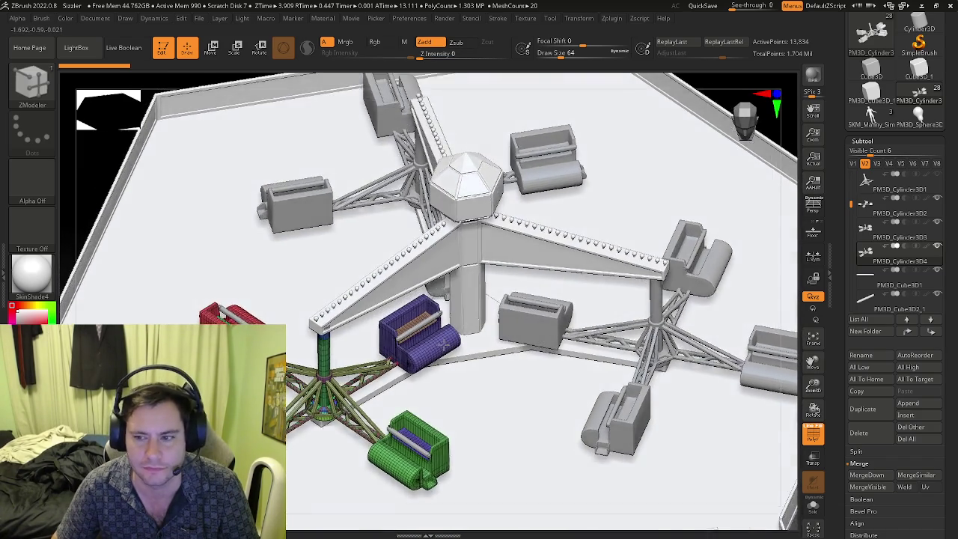
pyautogui.moveTo(446, 344)
pyautogui.mouseDown(button='right')
pyautogui.moveTo(416, 357)
pyautogui.moveTo(432, 301)
pyautogui.mouseUp(button='right')
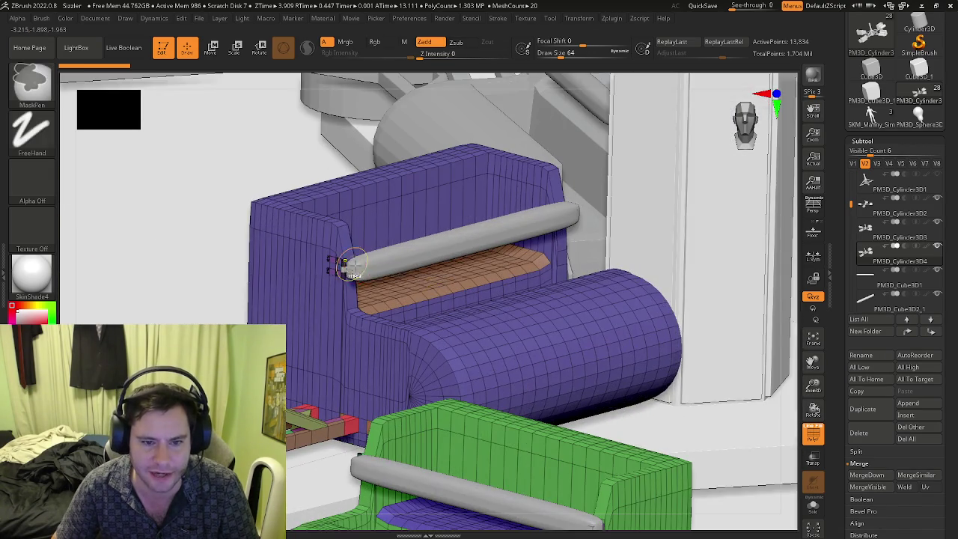
# Zoom in and out around the blue seat's lap bar and its hinge.
pyautogui.moveTo(352, 266)
pyautogui.keyDown('ctrl'); pyautogui.mouseDown(button='right')
pyautogui.moveTo(331, 277)
pyautogui.moveTo(397, 267)
pyautogui.moveTo(393, 247)
pyautogui.mouseUp(button='right'); pyautogui.keyUp('ctrl')
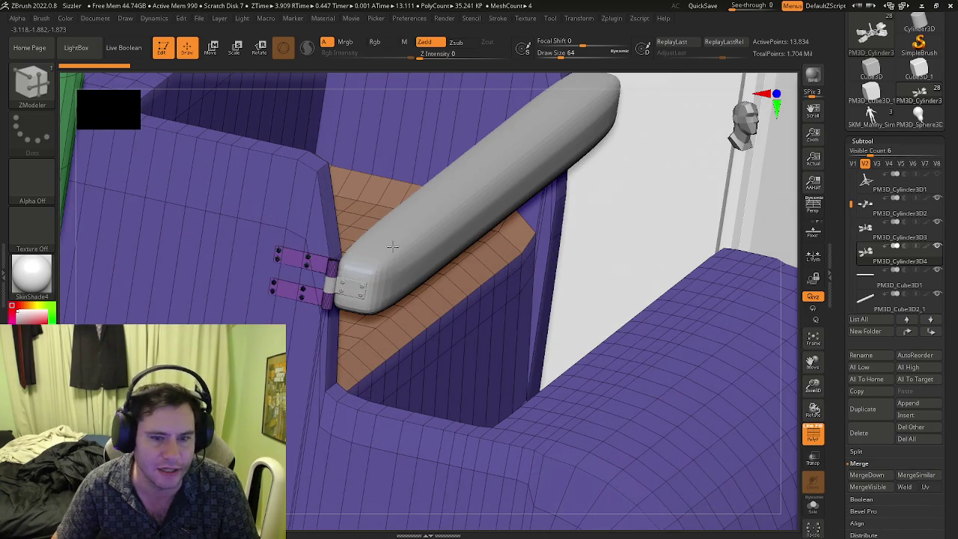
pyautogui.keyDown('ctrl'); pyautogui.moveTo(300, 268); pyautogui.dragTo(487, 349, button='right'); pyautogui.keyUp('ctrl')
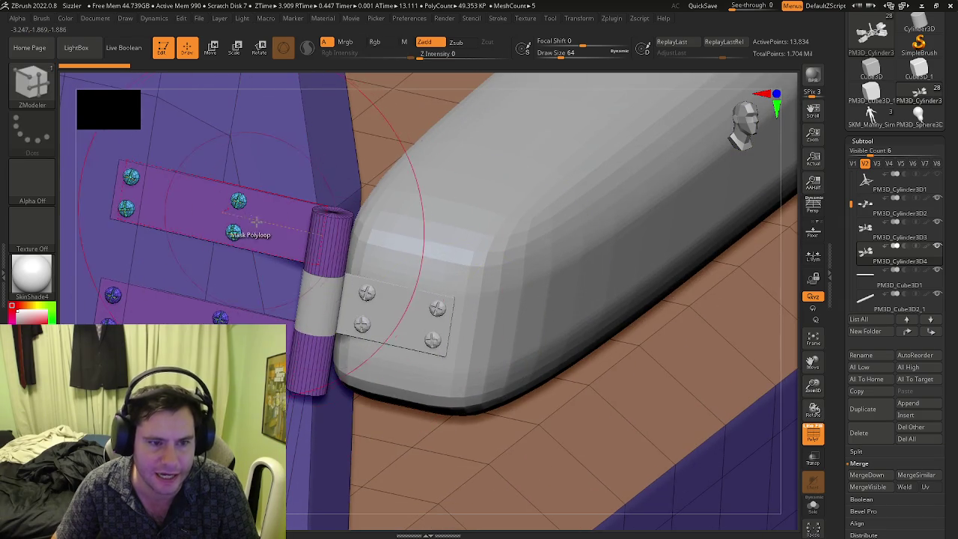
pyautogui.moveTo(240, 227)
pyautogui.keyDown('ctrl'); pyautogui.mouseDown(button='right')
pyautogui.moveTo(182, 209)
pyautogui.moveTo(257, 261)
pyautogui.mouseUp(button='right'); pyautogui.keyUp('ctrl')
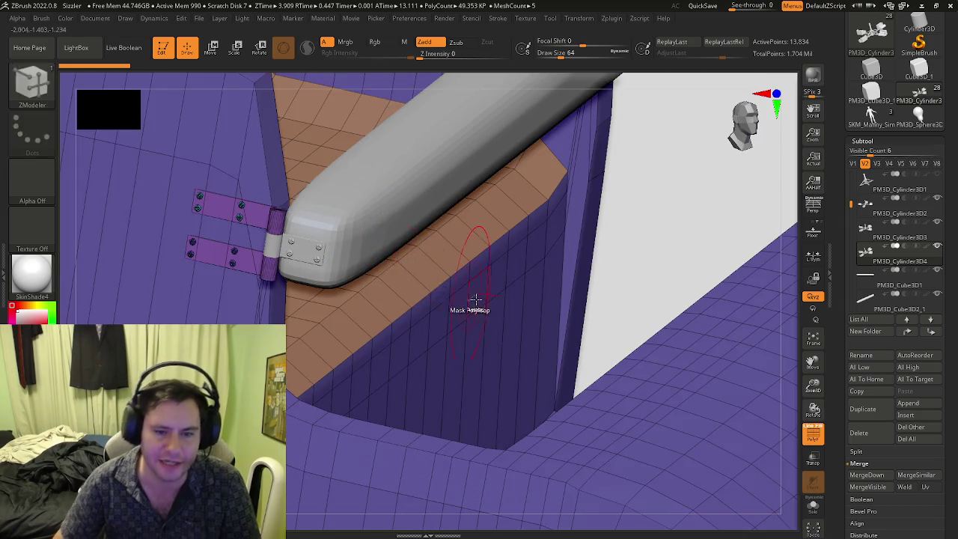
pyautogui.moveTo(471, 299)
pyautogui.mouseDown(button='right')
pyautogui.moveTo(419, 284)
pyautogui.moveTo(461, 320)
pyautogui.moveTo(569, 284)
pyautogui.mouseUp(button='right')
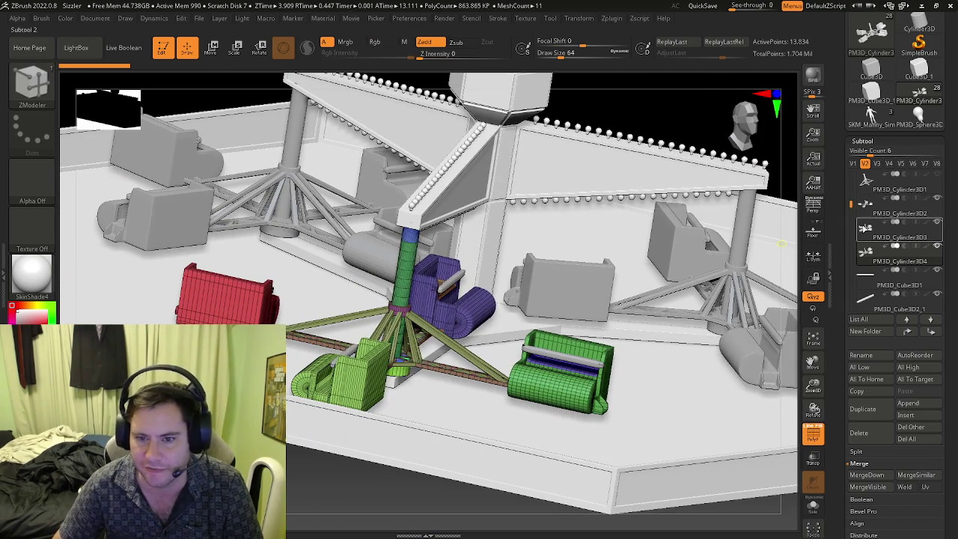
# Select the PM3D_Cylinder3D3 stand and pull its legs up-right with an enlarged Move brush.
pyautogui.keyDown('alt'); pyautogui.click(730, 245); pyautogui.keyUp('alt')
pyautogui.keyDown('alt'); pyautogui.moveTo(739, 208); pyautogui.dragTo(598, 241, button='right'); pyautogui.keyUp('alt')
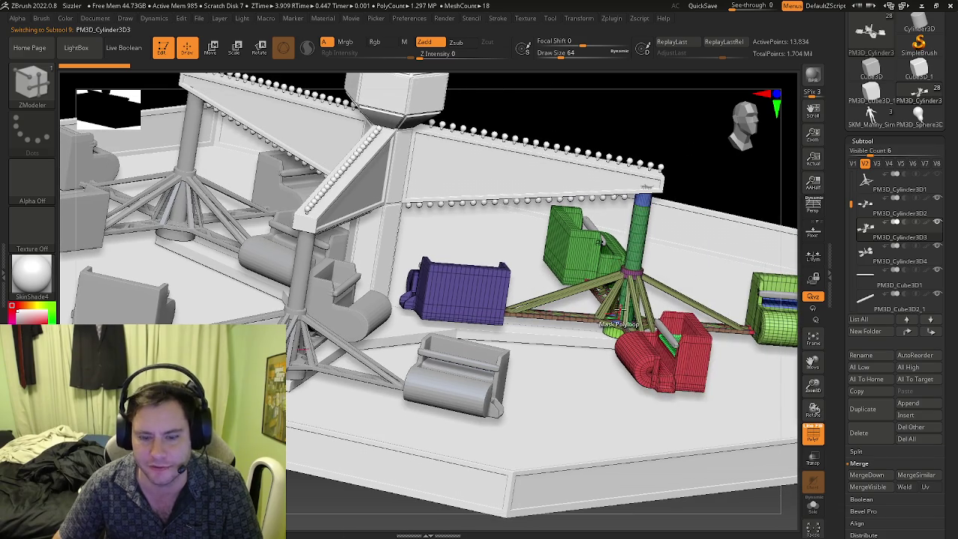
pyautogui.press('b')
pyautogui.press('m')
pyautogui.press('v')
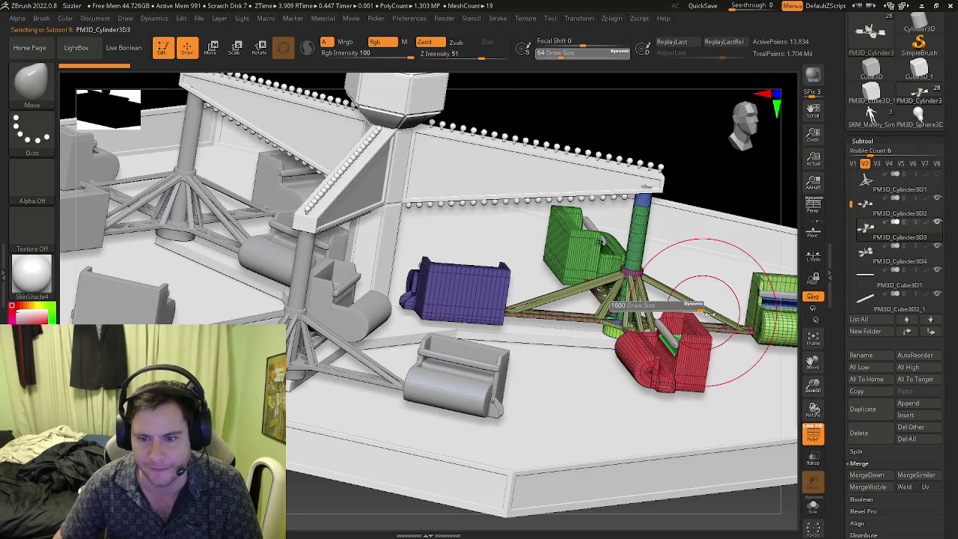
pyautogui.moveTo(627, 302); pyautogui.dragTo(763, 209)
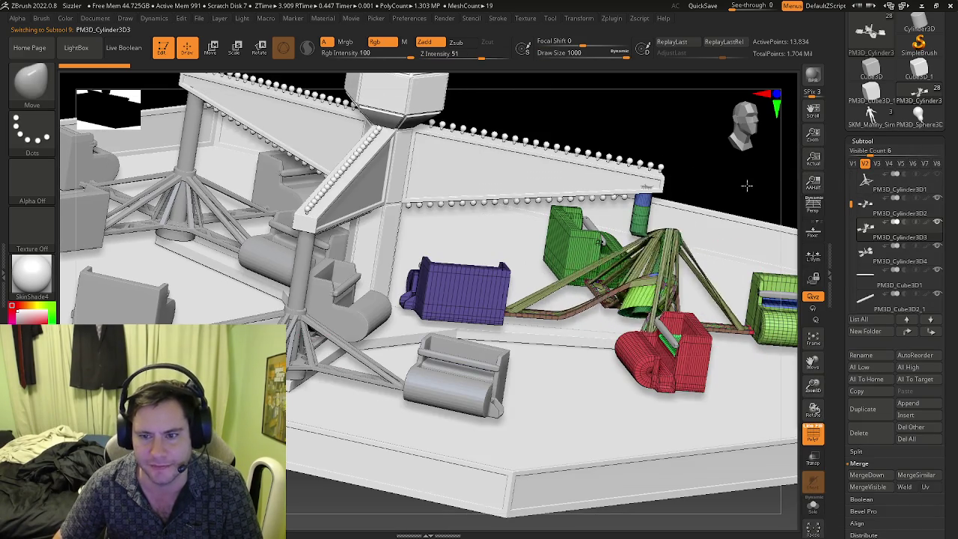
# Undo the stretched stand legs and select the left and right stand cylinder subtools.
pyautogui.keyDown('alt'); pyautogui.click(381, 274); pyautogui.keyUp('alt')
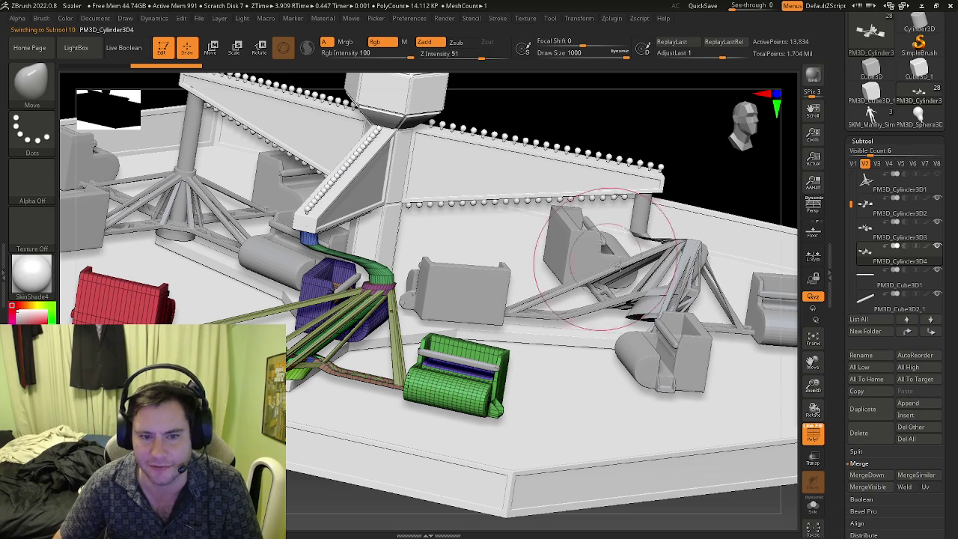
pyautogui.hotkey('ctrl', 'z')
pyautogui.click(852, 237)
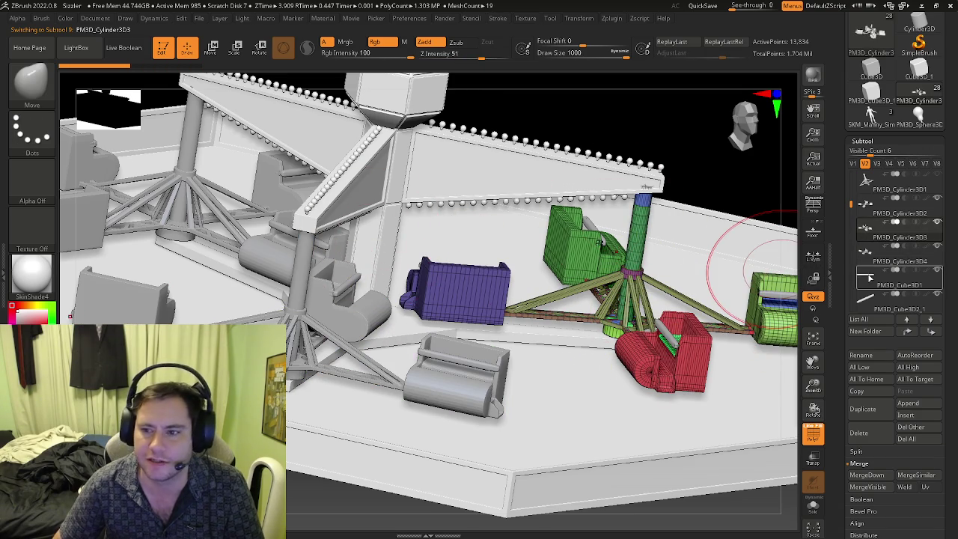
pyautogui.click(861, 258)
# Inspect the purple seat's hinge plate and handle from several close angles.
pyautogui.keyDown('ctrl'); pyautogui.moveTo(384, 288); pyautogui.dragTo(425, 262, button='right'); pyautogui.keyUp('ctrl')
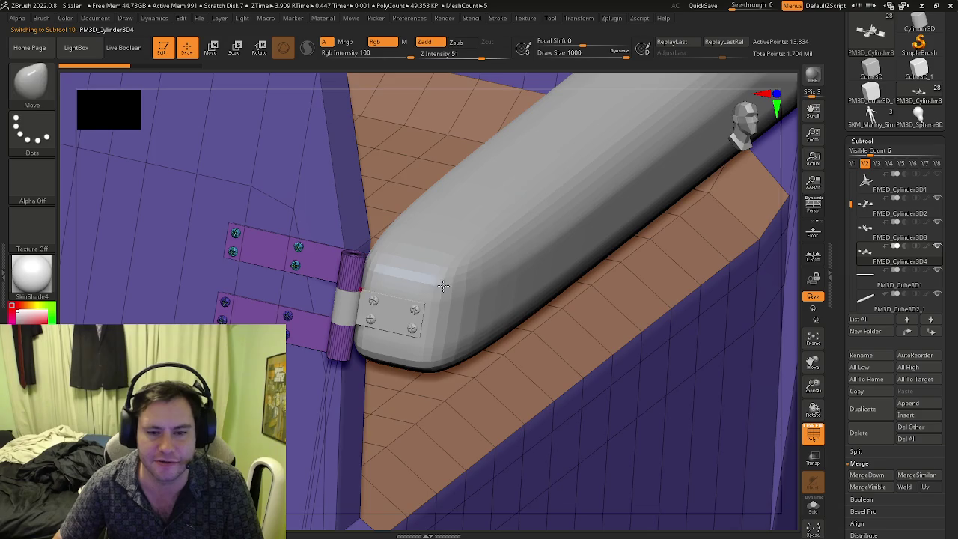
pyautogui.moveTo(443, 286); pyautogui.dragTo(543, 159, button='right')
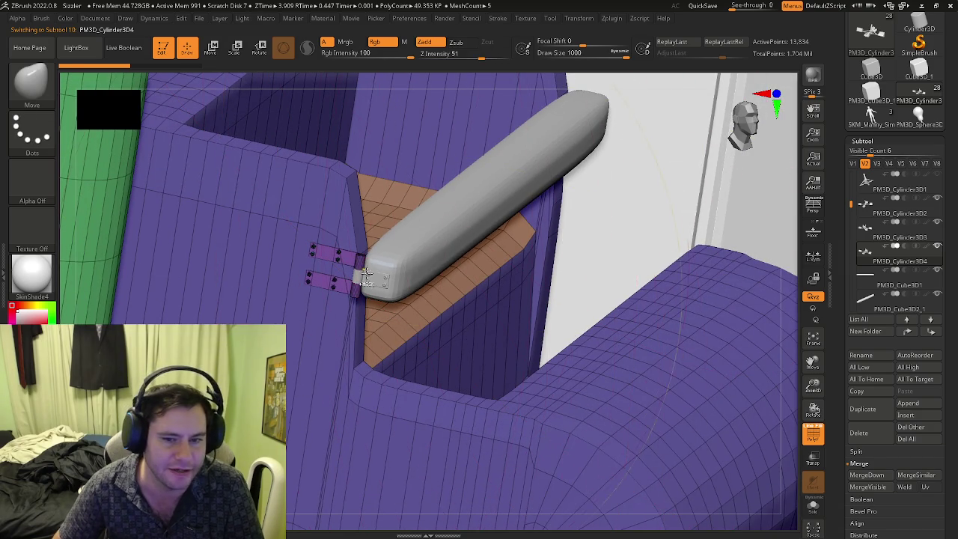
pyautogui.keyDown('ctrl'); pyautogui.moveTo(365, 275); pyautogui.dragTo(336, 241, button='right'); pyautogui.keyUp('ctrl')
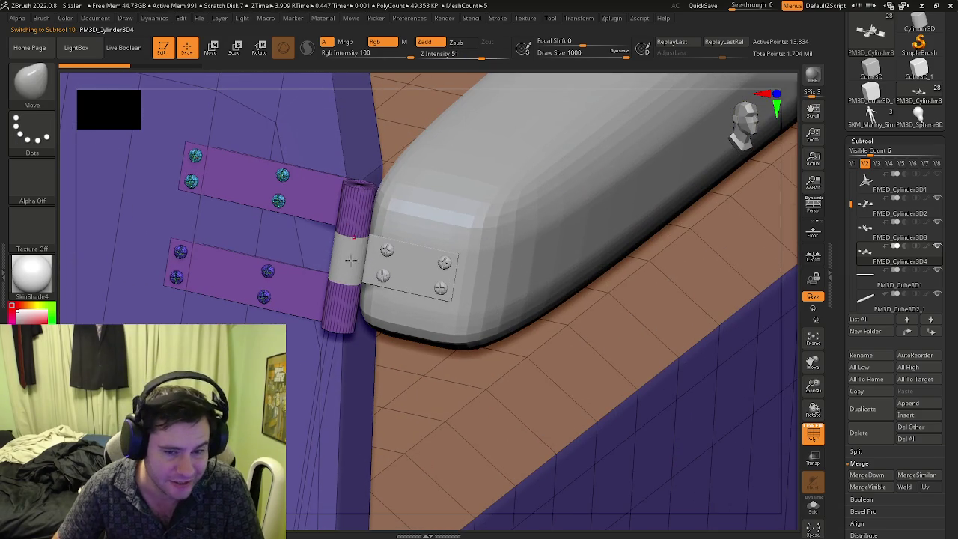
pyautogui.moveTo(422, 254)
pyautogui.keyDown('ctrl'); pyautogui.mouseDown(button='right')
pyautogui.moveTo(235, 241)
pyautogui.moveTo(350, 218)
pyautogui.mouseUp(button='right'); pyautogui.keyUp('ctrl')
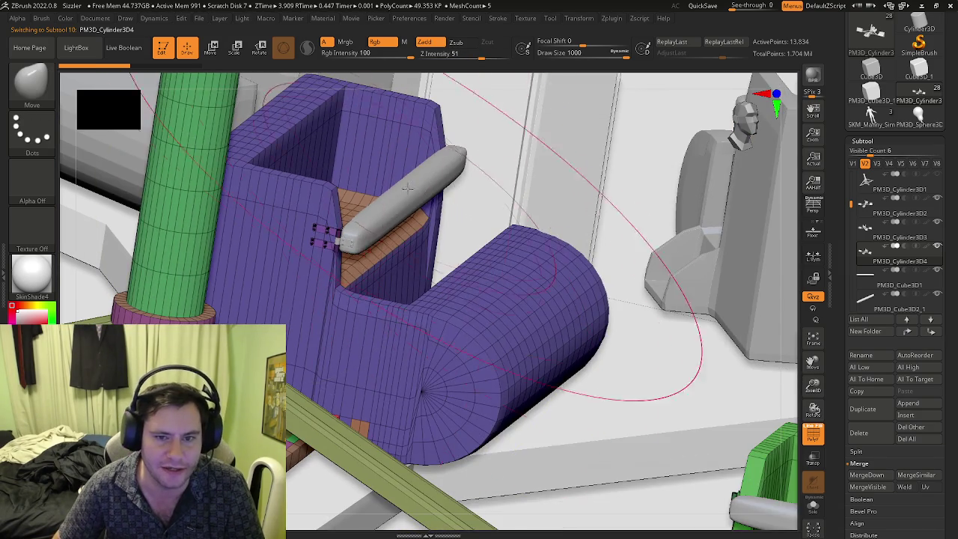
pyautogui.moveTo(408, 187); pyautogui.dragTo(522, 217, button='right')
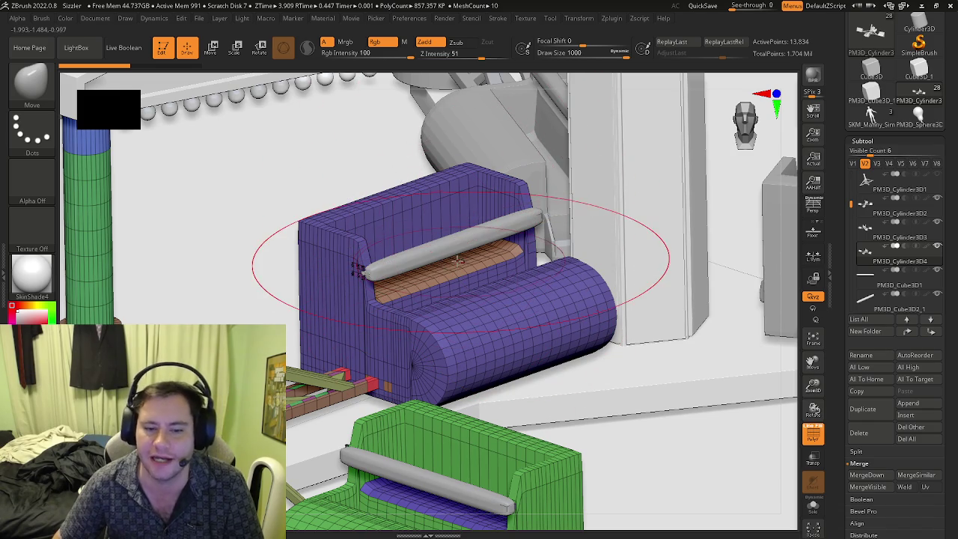
pyautogui.moveTo(440, 254)
pyautogui.keyDown('ctrl'); pyautogui.mouseDown(button='right')
pyautogui.moveTo(419, 225)
pyautogui.moveTo(351, 293)
pyautogui.mouseUp(button='right'); pyautogui.keyUp('ctrl')
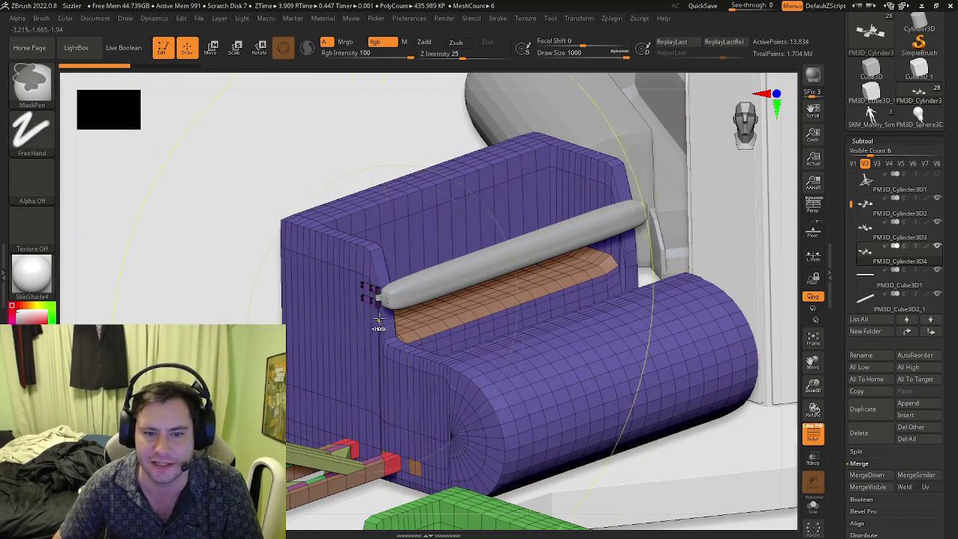
pyautogui.moveTo(376, 325); pyautogui.dragTo(733, 306, button='right')
# Select the PM3D_Cube3D2_1 lap bar, frame it, and bring up the Transpose gizmo.
pyautogui.click(868, 291)
pyautogui.click(869, 306)
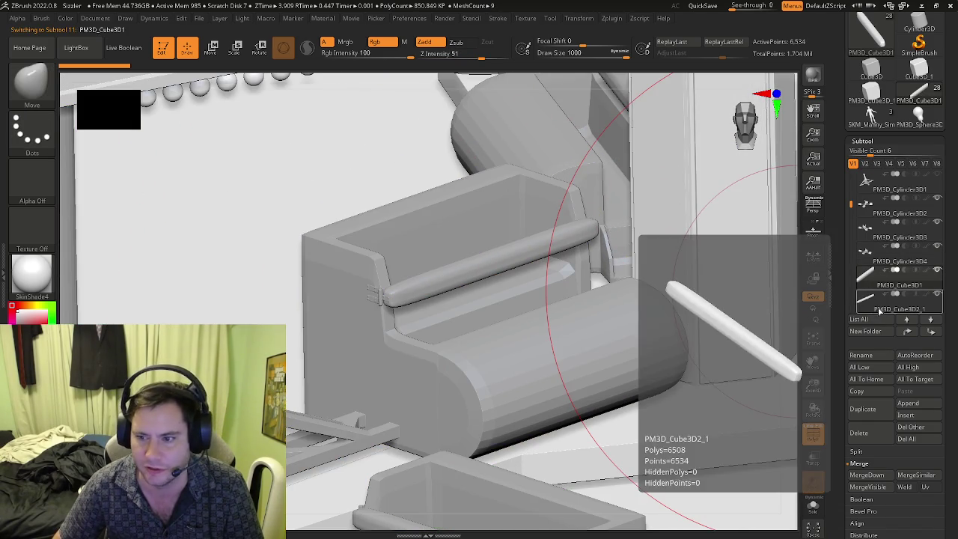
pyautogui.press('f')
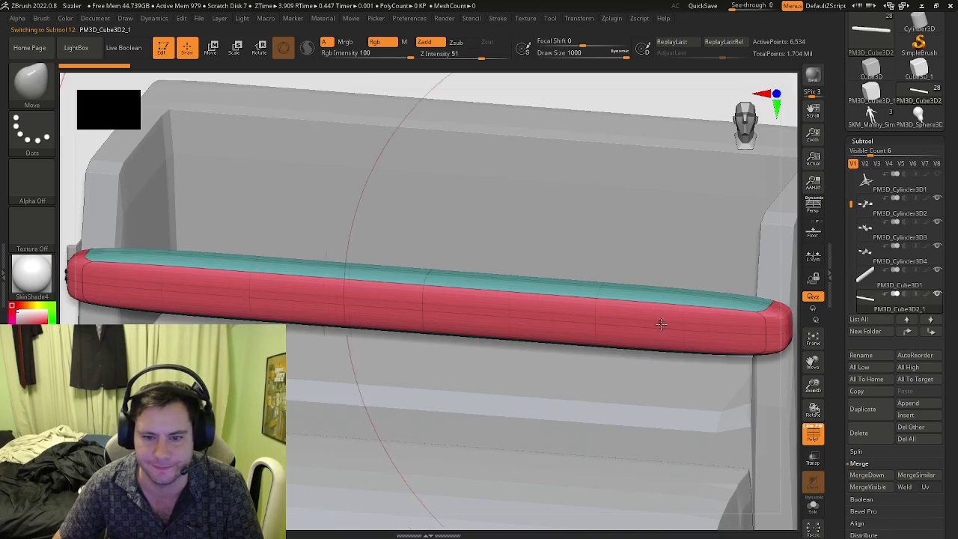
pyautogui.moveTo(659, 321)
pyautogui.keyDown('ctrl'); pyautogui.mouseDown(button='right')
pyautogui.moveTo(466, 311)
pyautogui.moveTo(449, 299)
pyautogui.moveTo(479, 299)
pyautogui.moveTo(488, 282)
pyautogui.mouseUp(button='right'); pyautogui.keyUp('ctrl')
pyautogui.press('w')
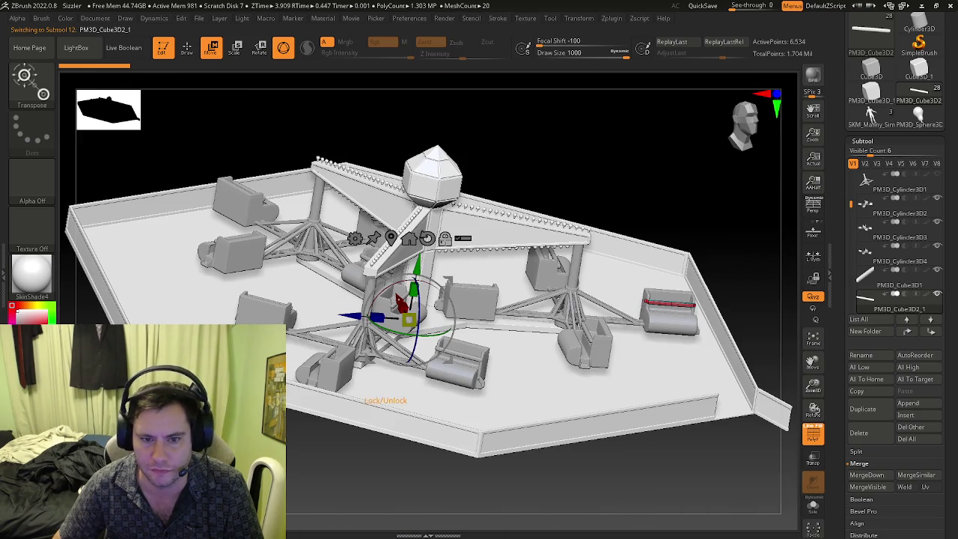
pyautogui.moveTo(658, 299)
pyautogui.keyDown('ctrl'); pyautogui.mouseDown(button='right')
pyautogui.moveTo(538, 274)
pyautogui.moveTo(625, 300)
pyautogui.mouseUp(button='right'); pyautogui.keyUp('ctrl')
pyautogui.moveTo(610, 259); pyautogui.dragTo(475, 255, button='right')
# Place the gizmo pivot at the bar's left end and swing the bar into the seat.
pyautogui.keyDown('alt'); pyautogui.moveTo(484, 247); pyautogui.dragTo(369, 226); pyautogui.keyUp('alt')
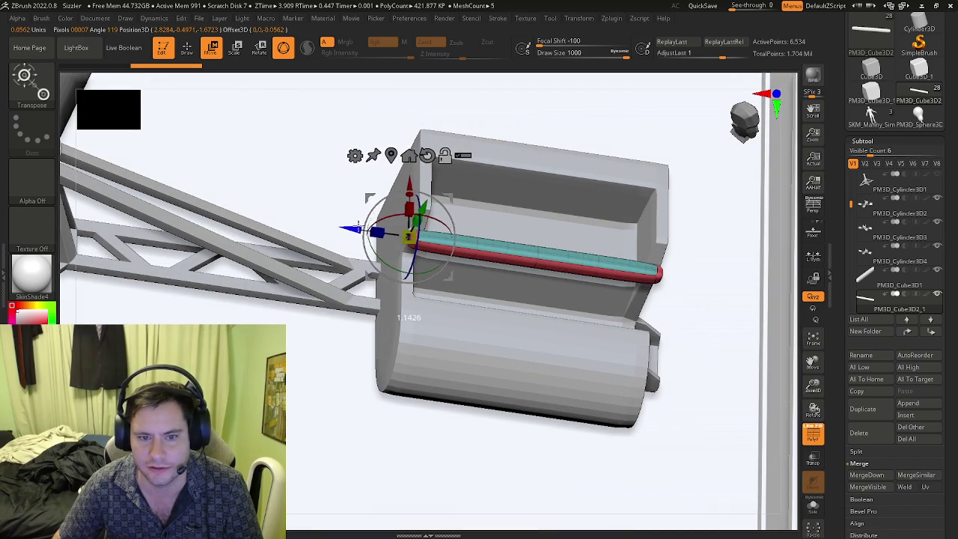
pyautogui.moveTo(356, 226); pyautogui.dragTo(465, 268, button='right')
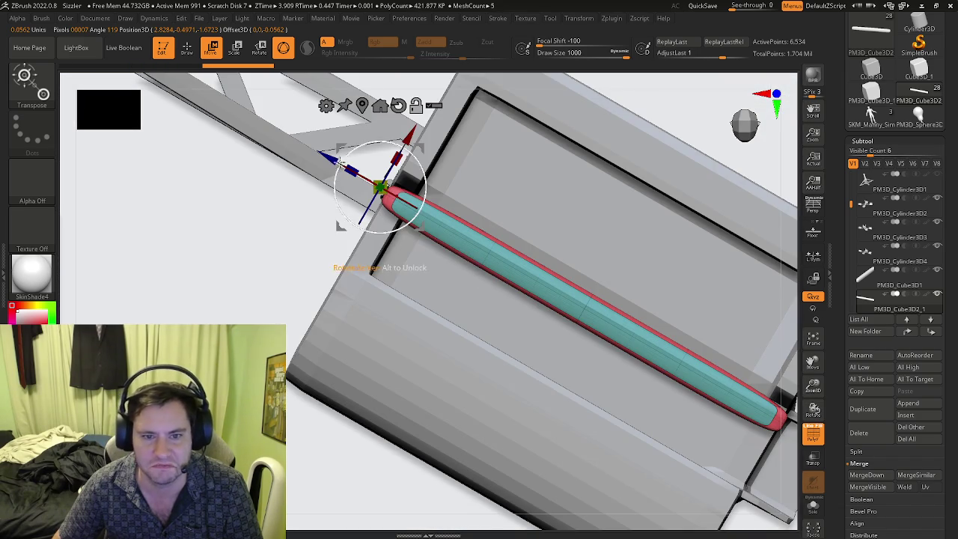
pyautogui.moveTo(338, 160); pyautogui.dragTo(334, 168)
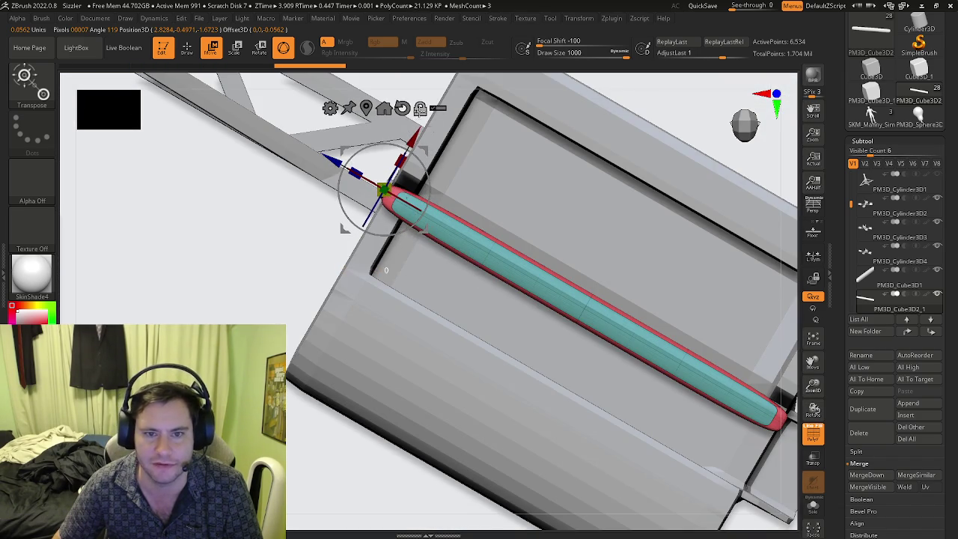
pyautogui.moveTo(386, 270); pyautogui.dragTo(352, 275, button='right')
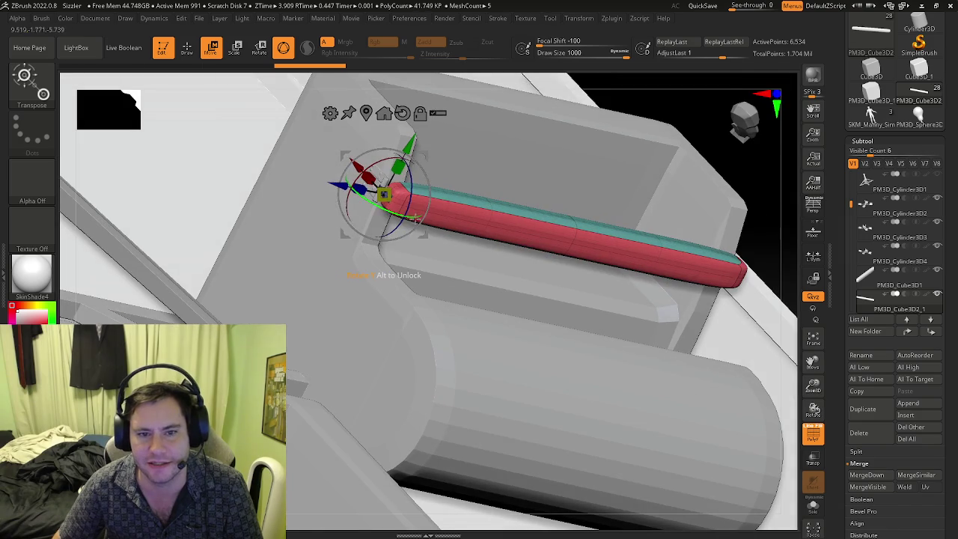
pyautogui.moveTo(393, 209); pyautogui.dragTo(517, 239, button='right')
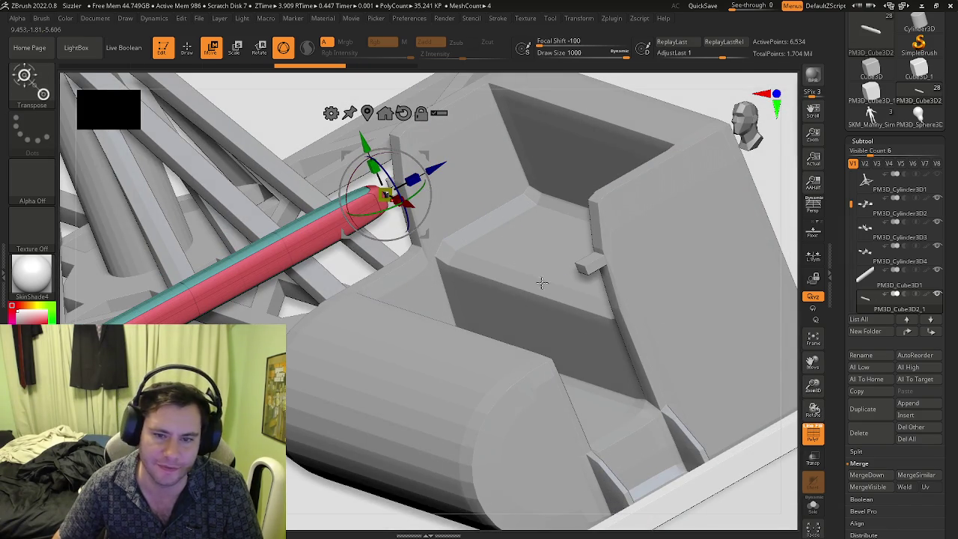
pyautogui.moveTo(541, 283); pyautogui.dragTo(530, 318, button='right')
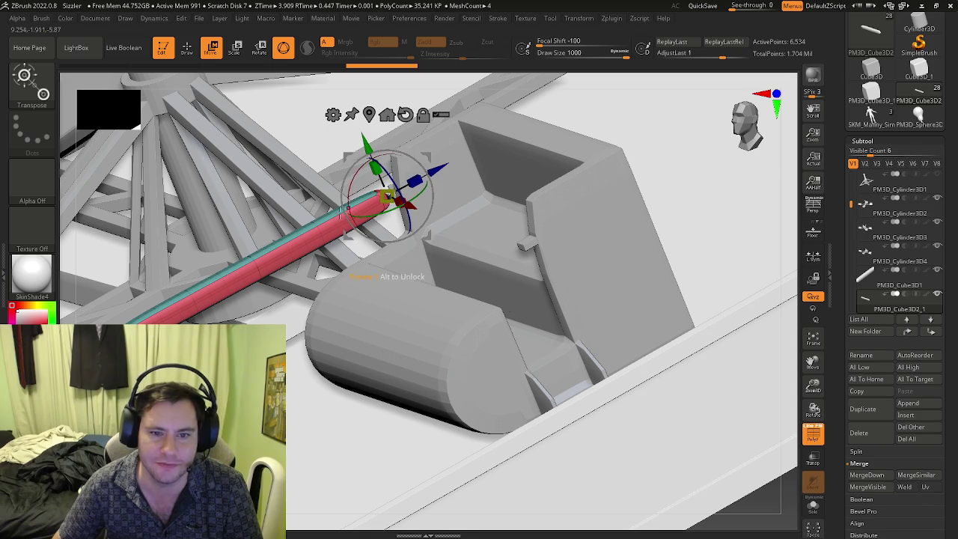
pyautogui.hotkey('ctrl', 'z')
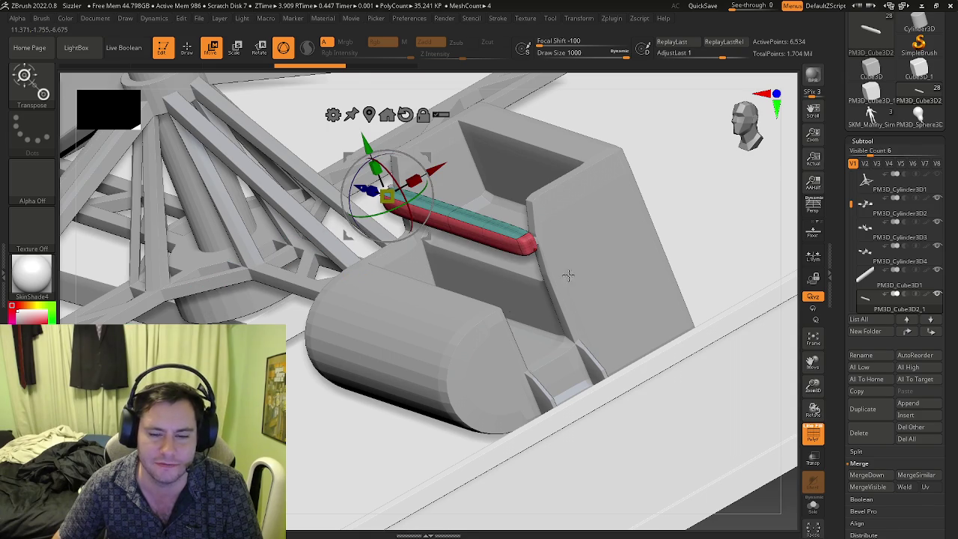
# Return to sculpting mode and frame the whole ride from a lower oblique view.
pyautogui.moveTo(568, 275); pyautogui.dragTo(569, 284, button='right')
pyautogui.press('q')
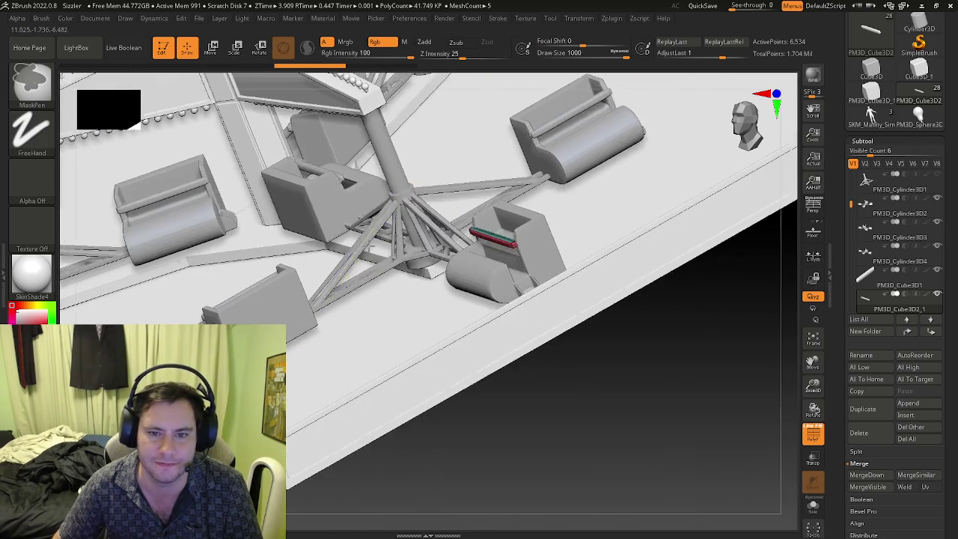
pyautogui.press('f')
pyautogui.moveTo(370, 247); pyautogui.dragTo(508, 234, button='right')
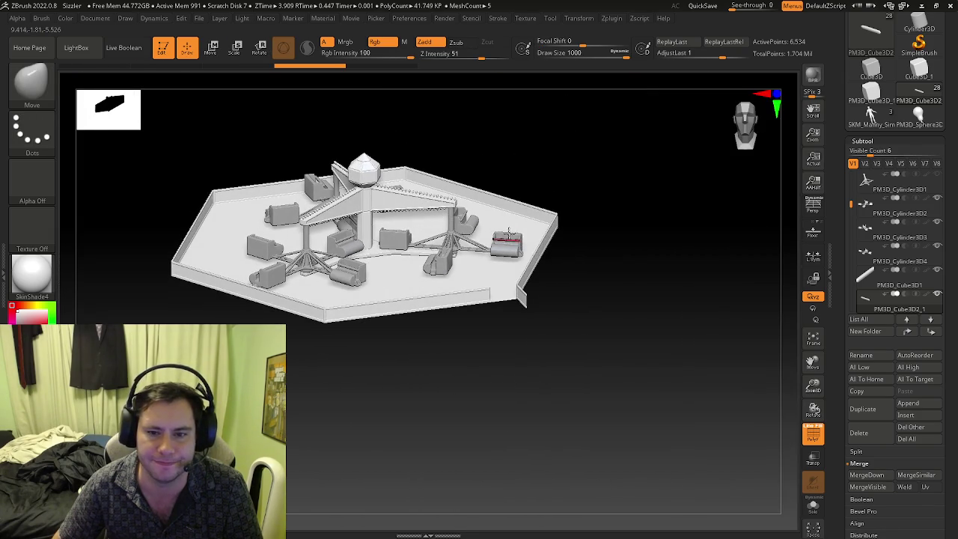
# Orbit around the ride to view the red bar's seat from several sides.
pyautogui.keyDown('ctrl'); pyautogui.moveTo(562, 217); pyautogui.dragTo(562, 284, button='right'); pyautogui.keyUp('ctrl')
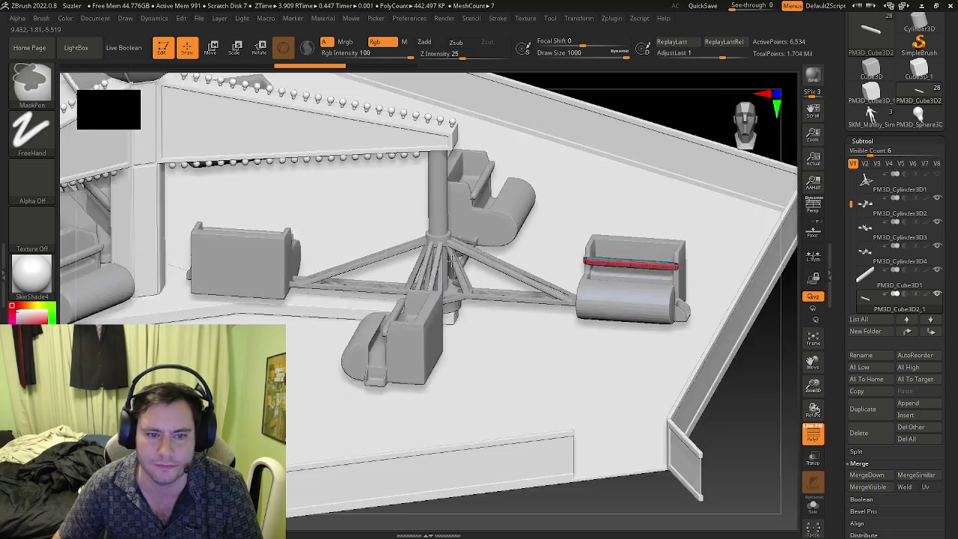
pyautogui.keyDown('ctrl'); pyautogui.moveTo(451, 258); pyautogui.dragTo(427, 277, button='right'); pyautogui.keyUp('ctrl')
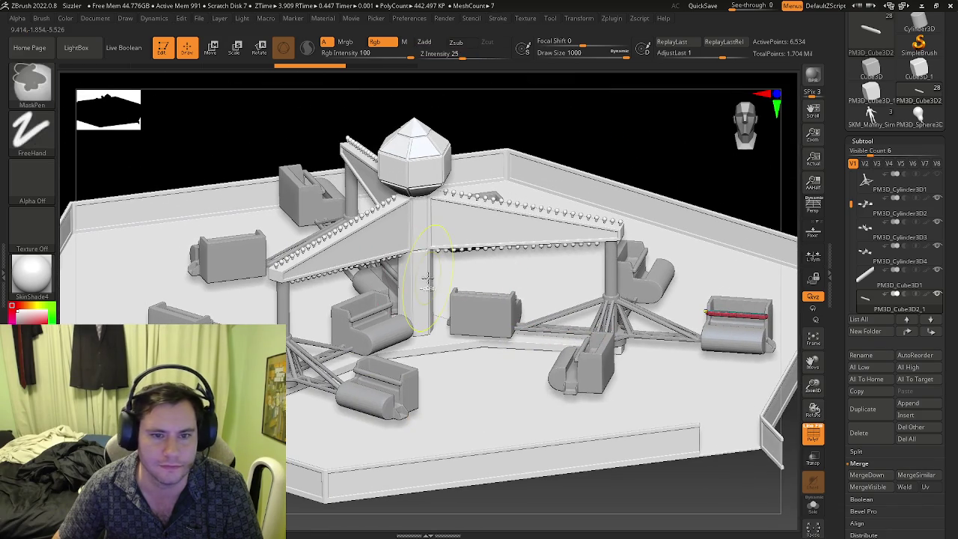
pyautogui.moveTo(400, 233); pyautogui.dragTo(393, 218, button='right')
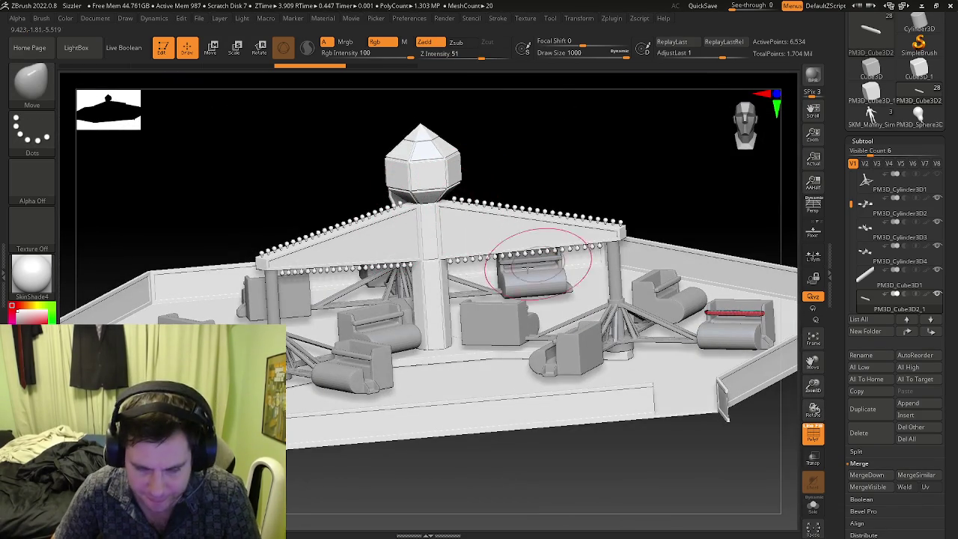
pyautogui.moveTo(410, 347); pyautogui.dragTo(437, 358, button='right')
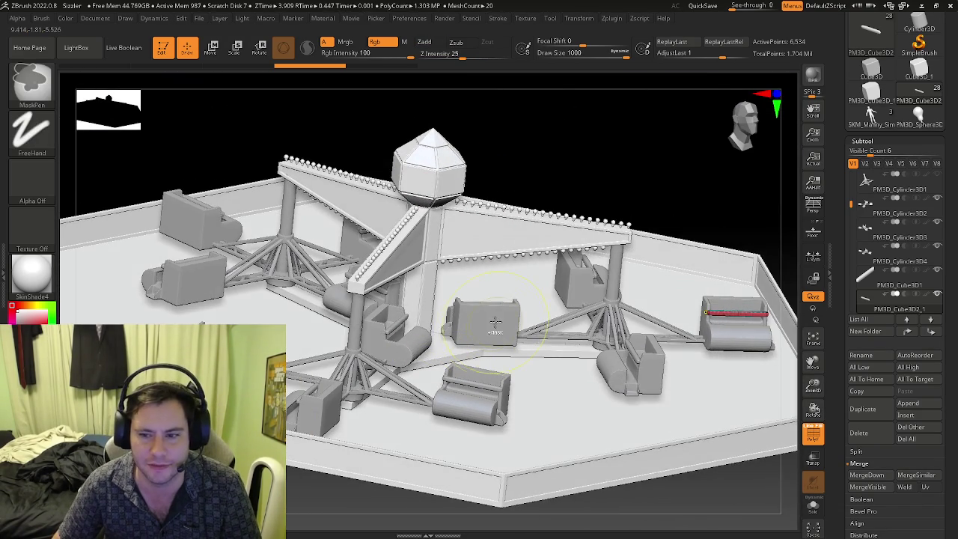
pyautogui.moveTo(202, 323)
pyautogui.mouseDown(button='right')
pyautogui.moveTo(400, 291)
pyautogui.moveTo(506, 330)
pyautogui.moveTo(524, 308)
pyautogui.moveTo(576, 292)
pyautogui.moveTo(660, 305)
pyautogui.moveTo(692, 322)
pyautogui.moveTo(567, 281)
pyautogui.moveTo(531, 222)
pyautogui.moveTo(303, 277)
pyautogui.mouseUp(button='right')
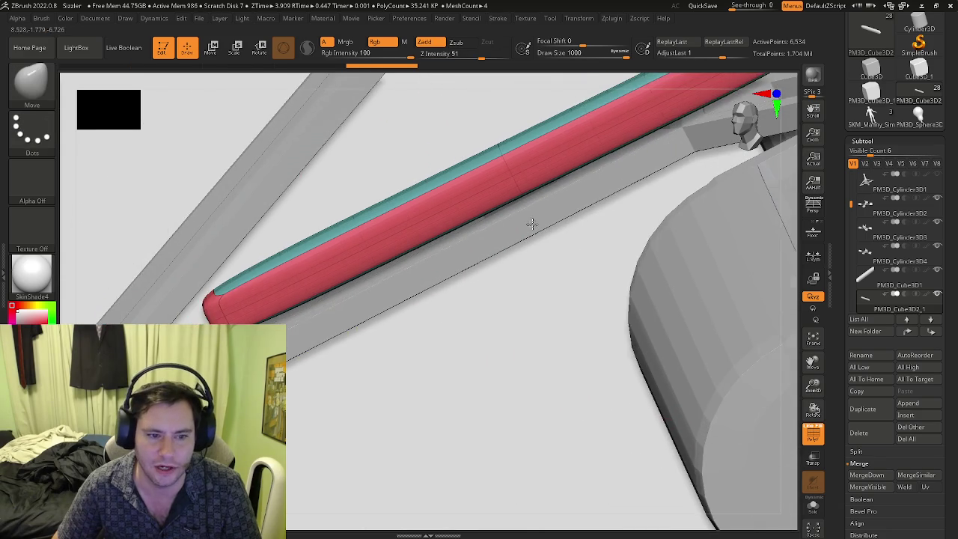
# Lower the brush Draw Size to 56.467 and view the bar against the crossing struts.
pyautogui.press('ctrl')
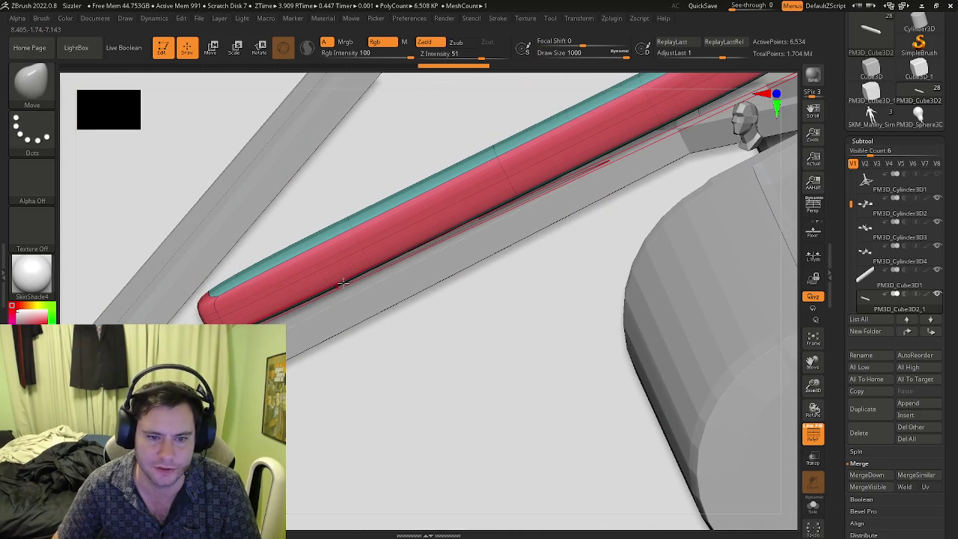
pyautogui.moveTo(341, 284); pyautogui.dragTo(277, 284)
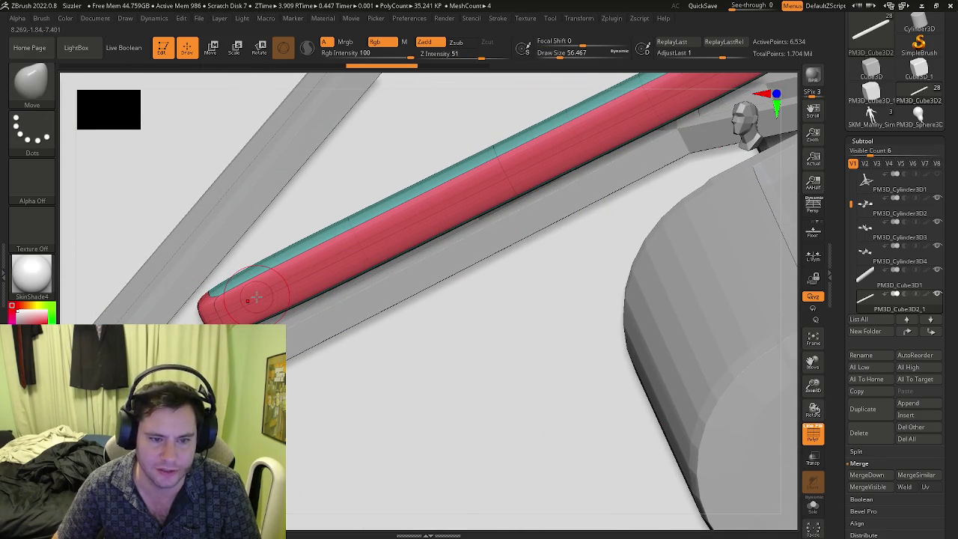
pyautogui.moveTo(261, 294)
pyautogui.mouseDown(button='right')
pyautogui.moveTo(283, 296)
pyautogui.moveTo(295, 327)
pyautogui.mouseUp(button='right')
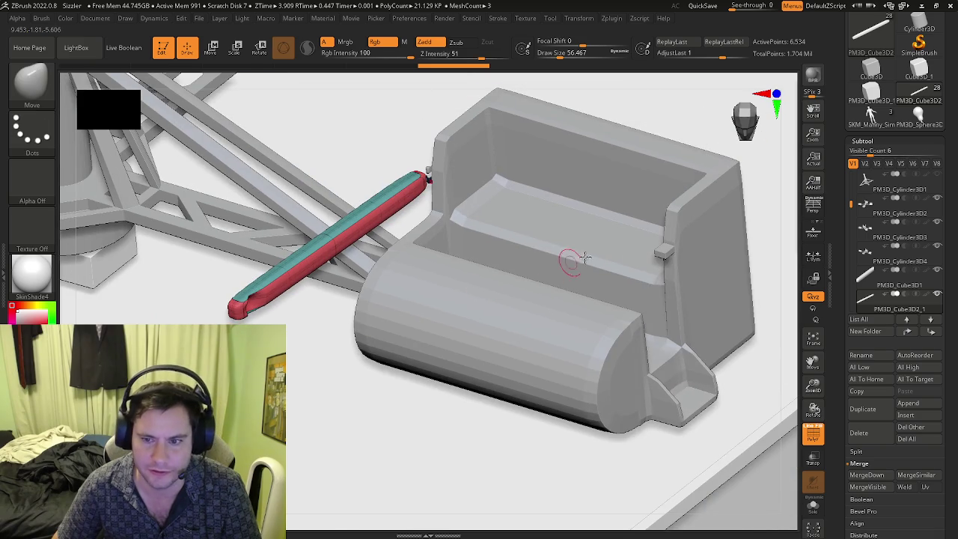